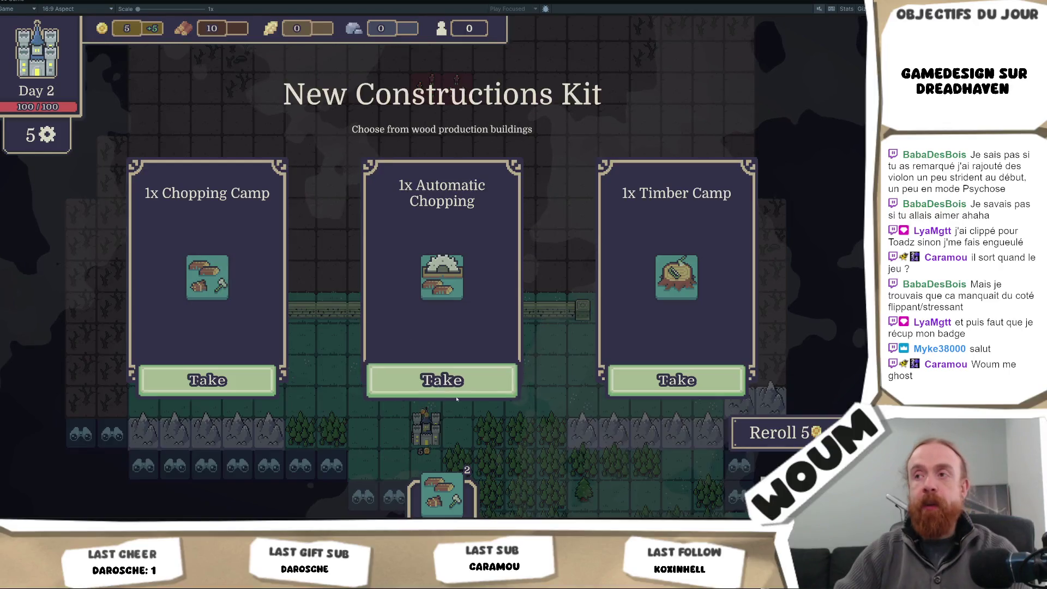
Step: Take the Timber Camp kit and reveal the discoverable tile at the forest edge, leaving 4 discovery points
click(657, 391)
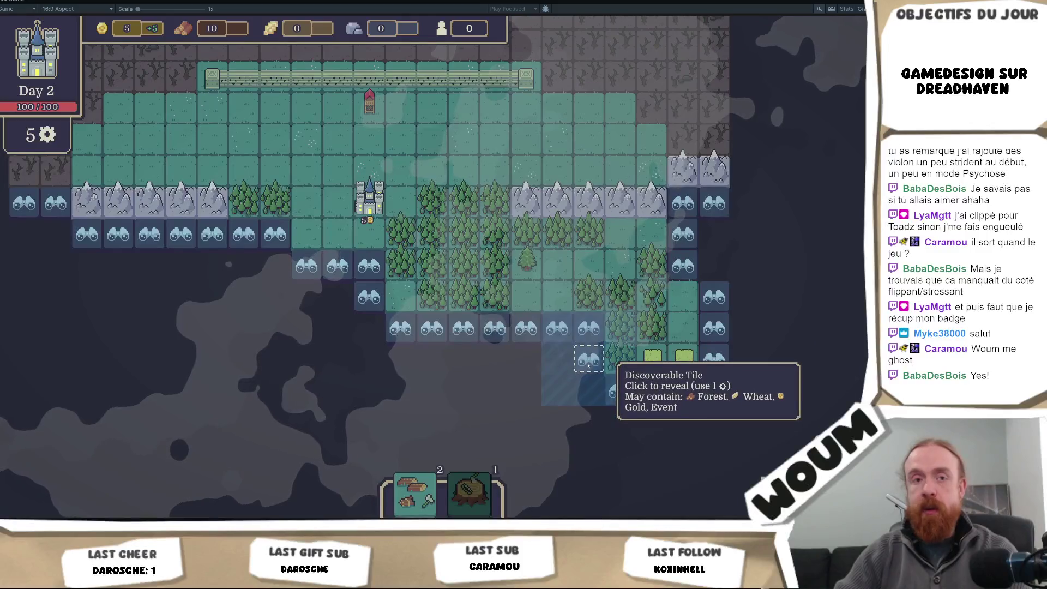
click(592, 363)
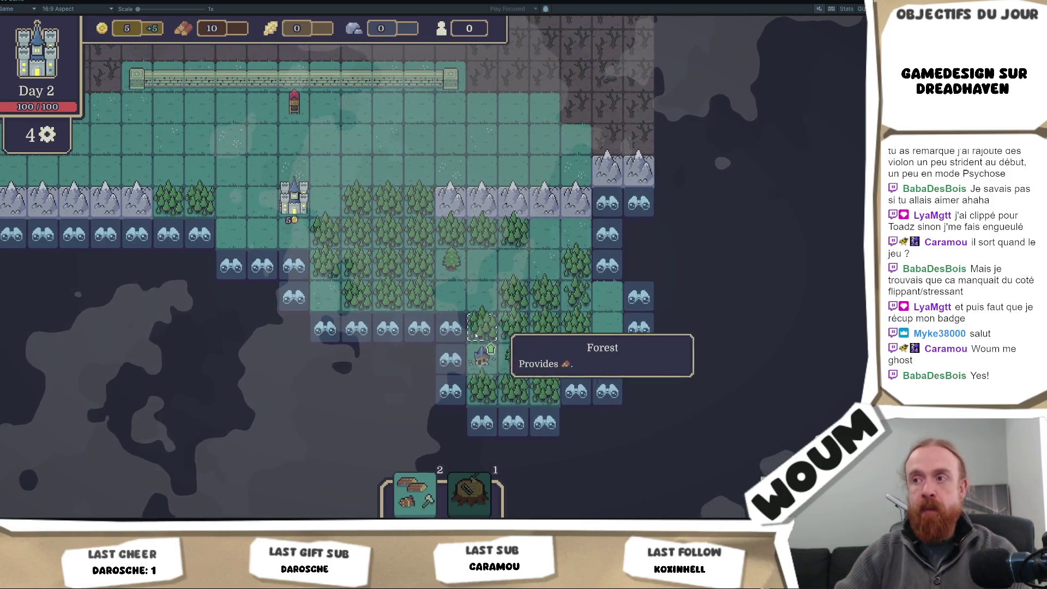
Step: Reveal the tile below the forest into wheat fields, then view and close the Gypsy Caravan's offers
click(451, 352)
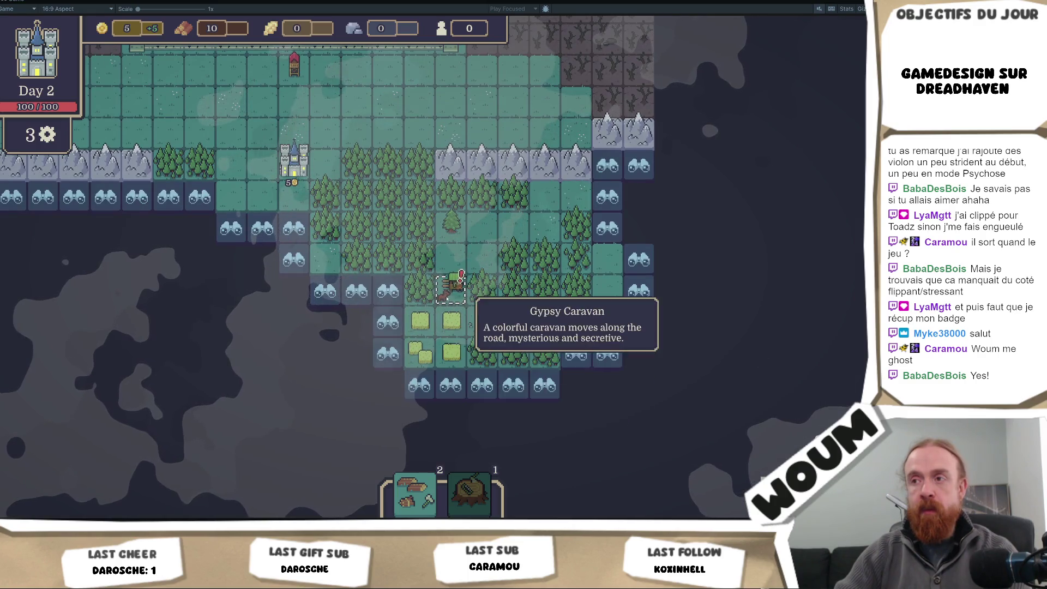
click(453, 283)
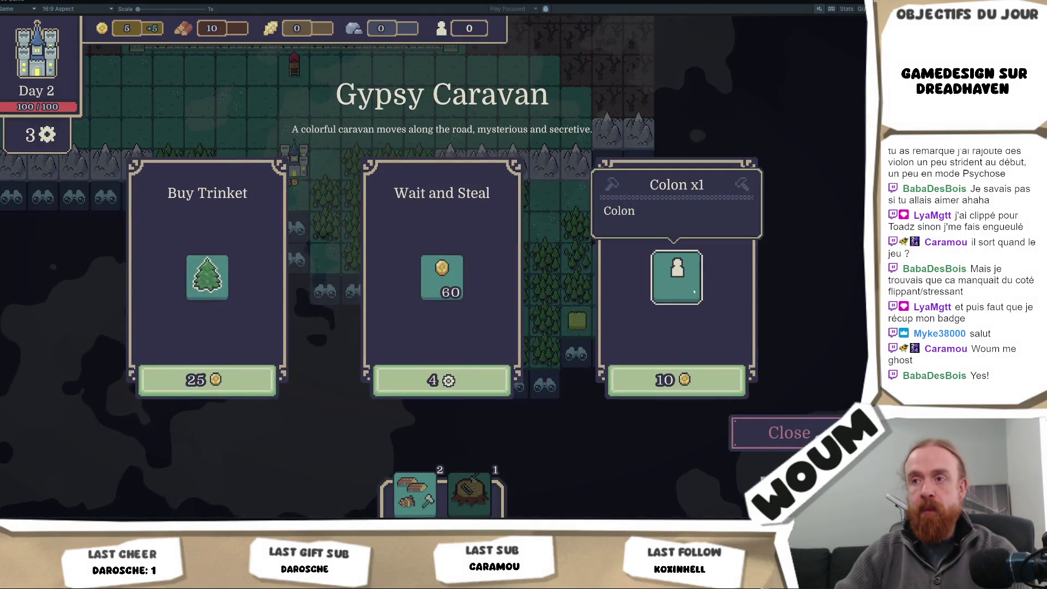
click(780, 432)
scroll(6, 327, up, 2)
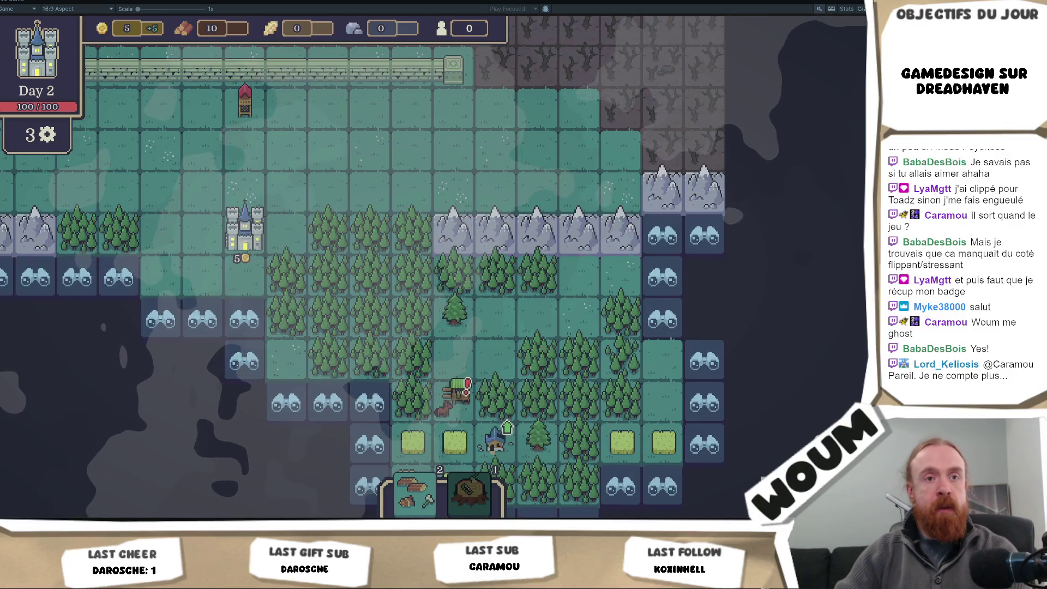
scroll(5, 306, down, 1)
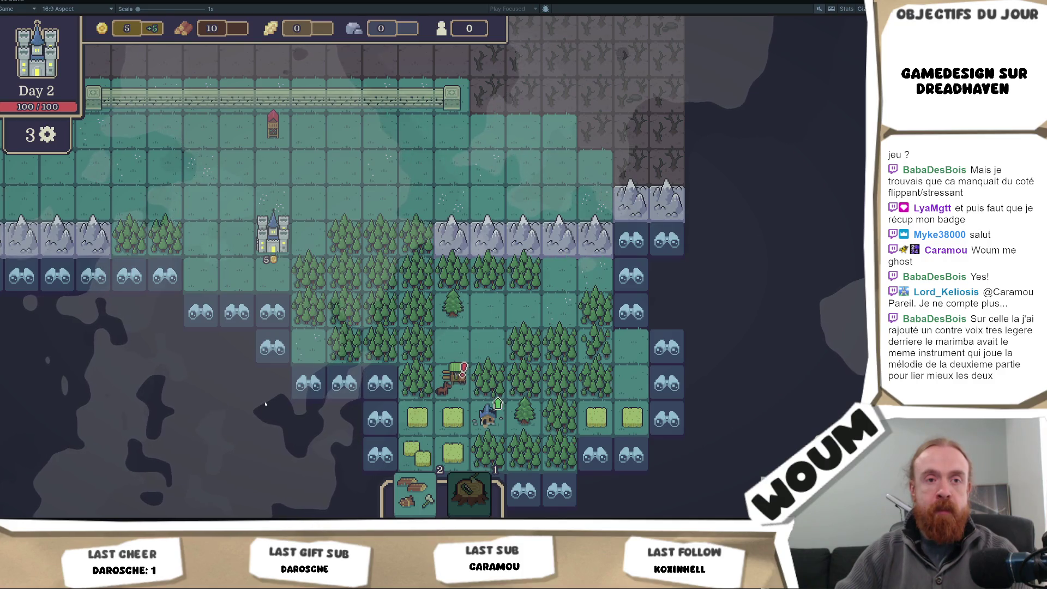
key(a)
key(s)
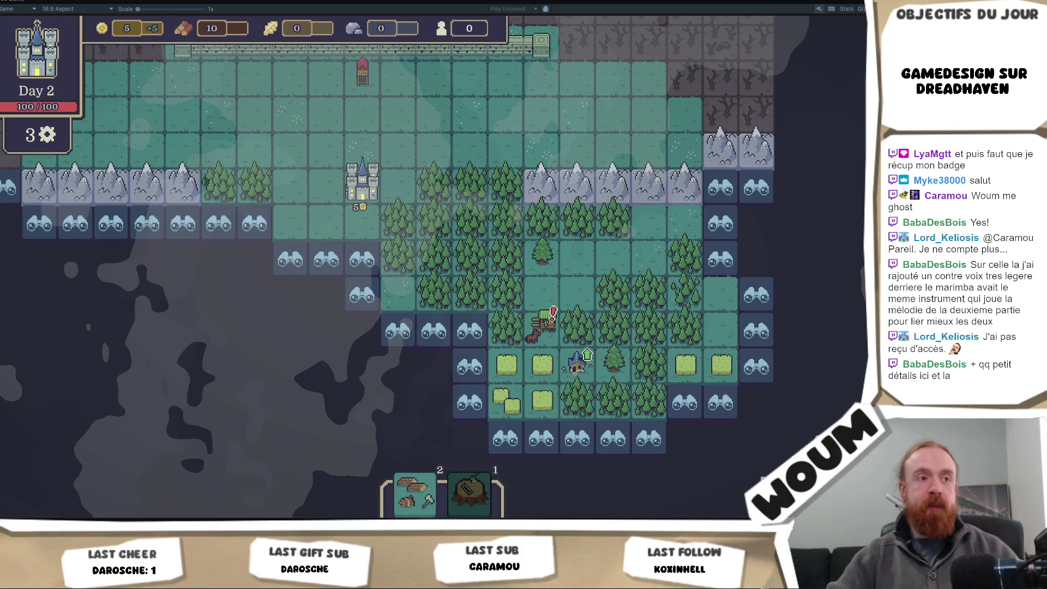
scroll(439, 270, down, 1)
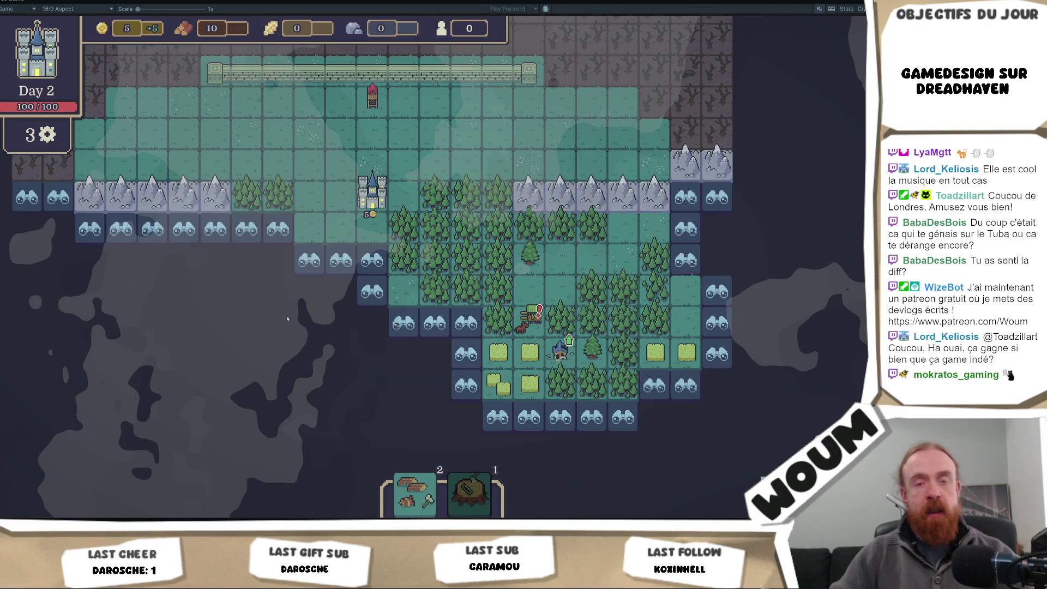
Step: Pan up to the wall and place Mine Towers beside the red tower on the adjacent tiles
key(w)
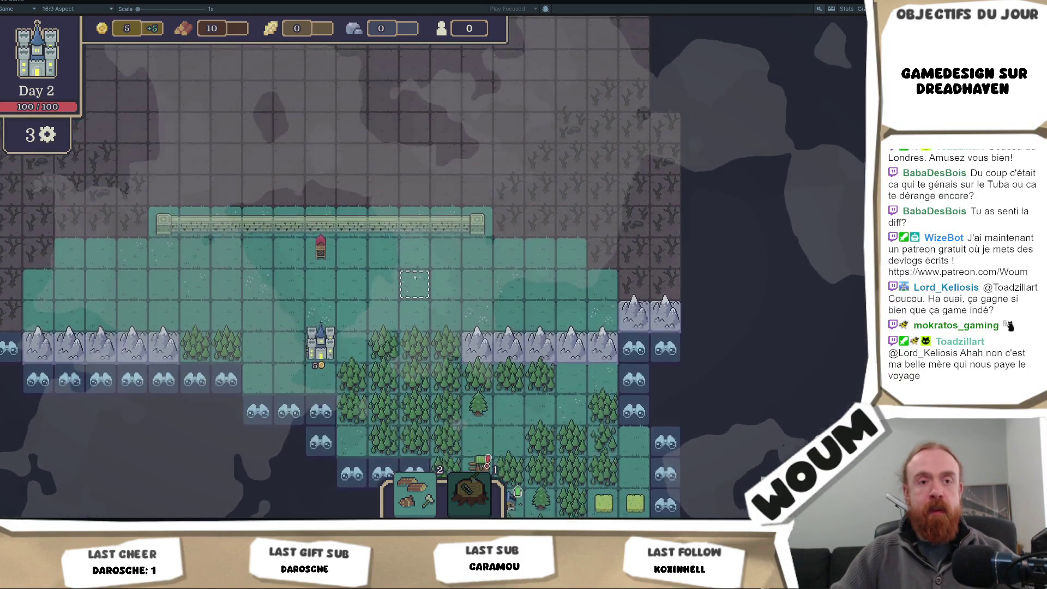
scroll(414, 276, up, 1)
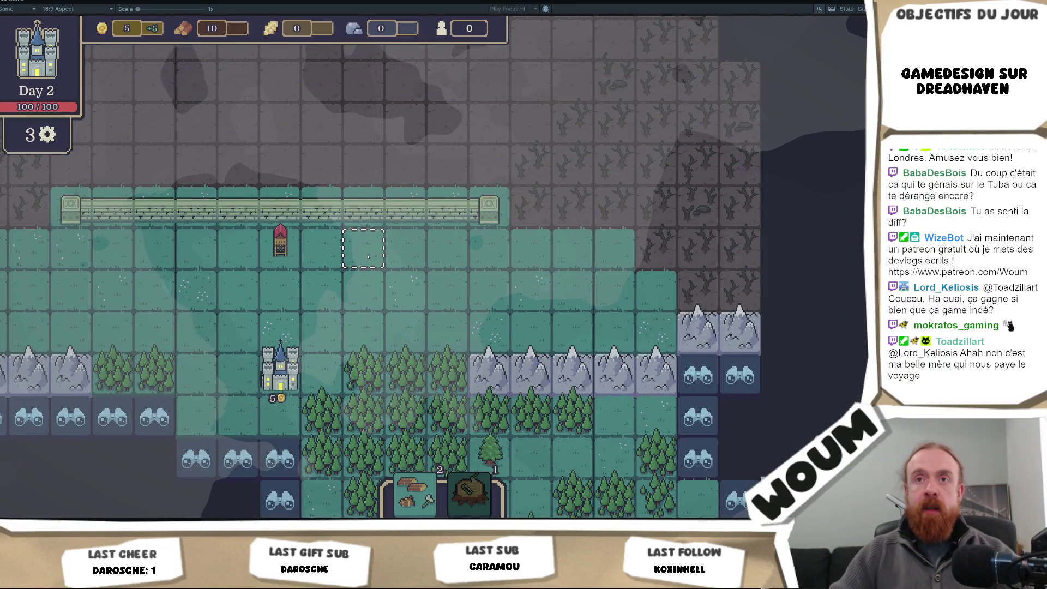
key(1)
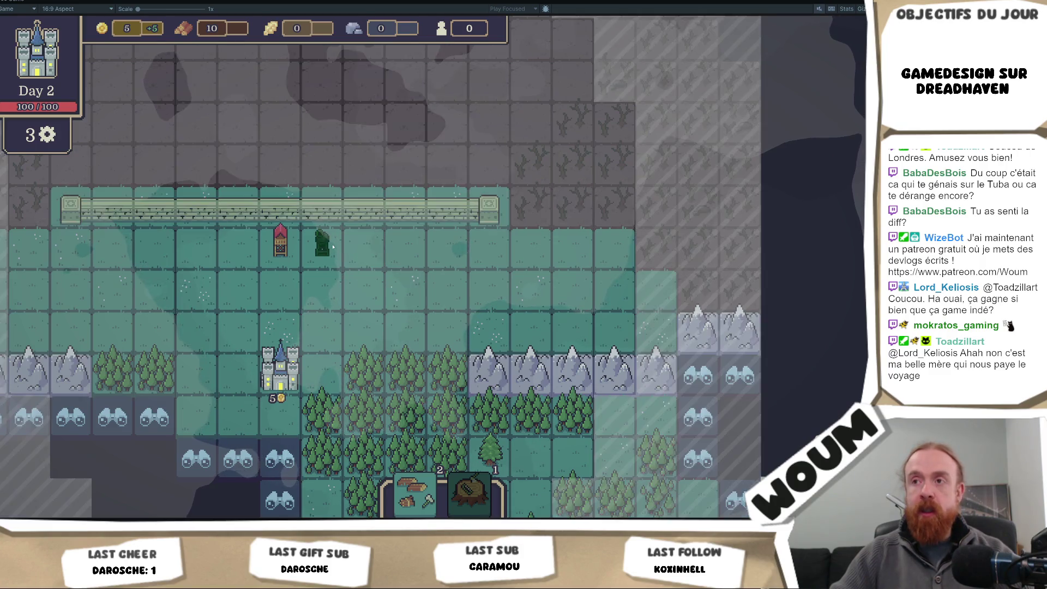
click(334, 250)
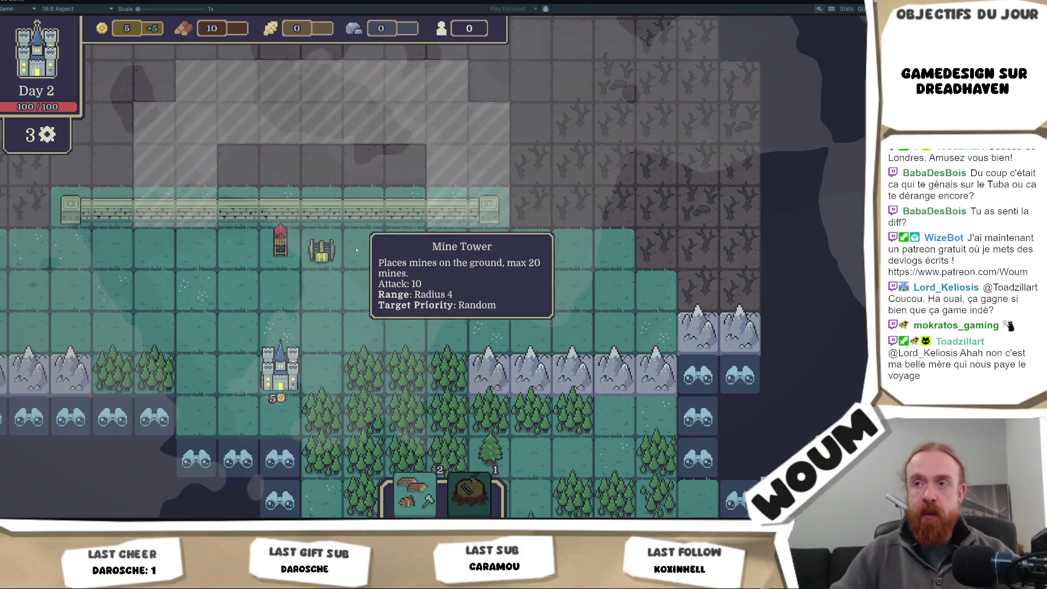
click(364, 291)
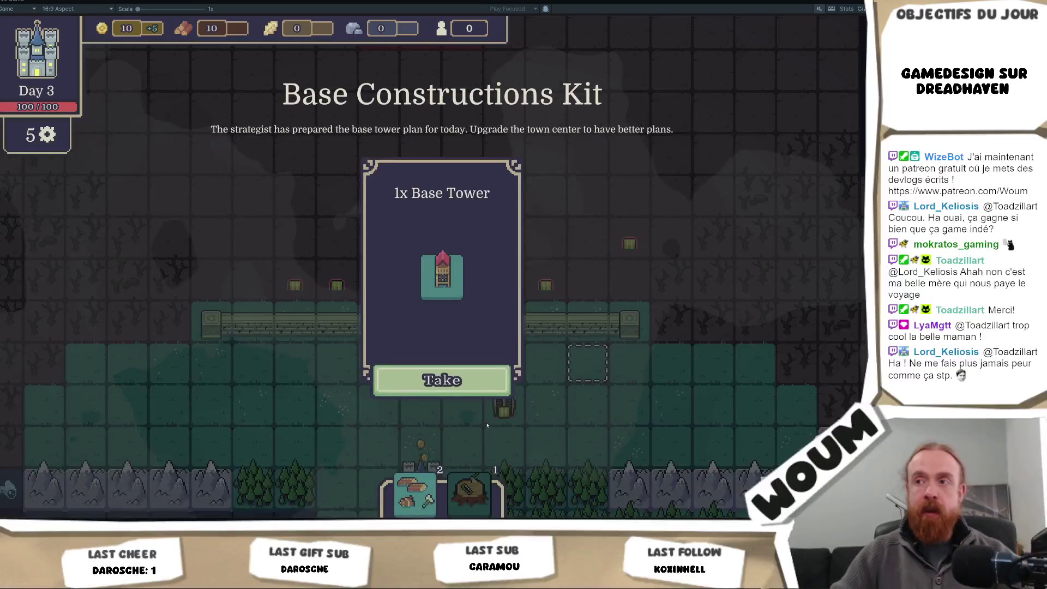
Step: Take the Base Tower, WindMill/House and Helper Sylvan House offers, then build a Mine Tower below the wall
click(482, 389)
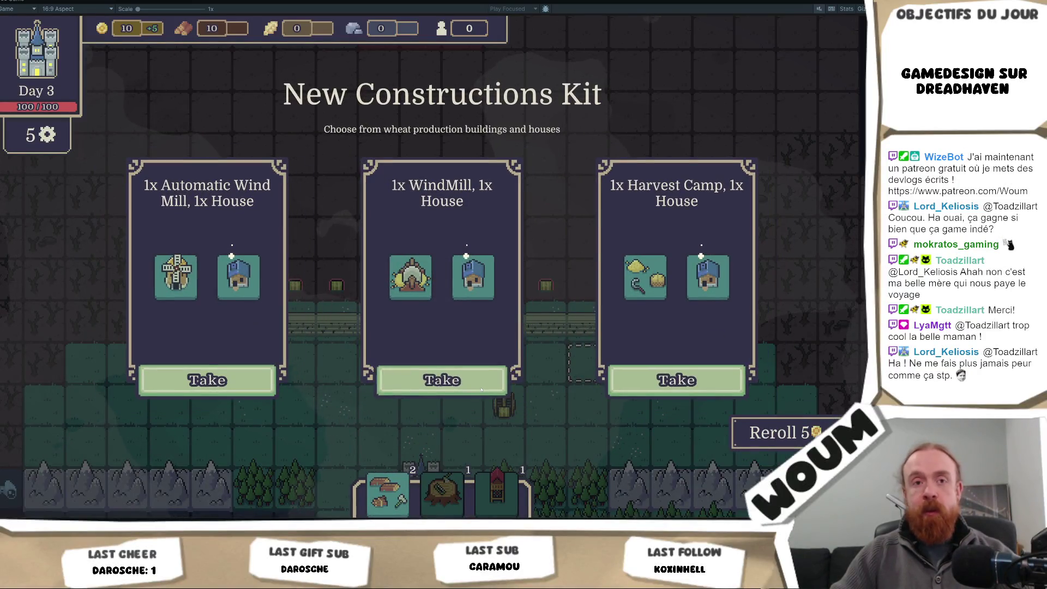
click(481, 388)
click(464, 387)
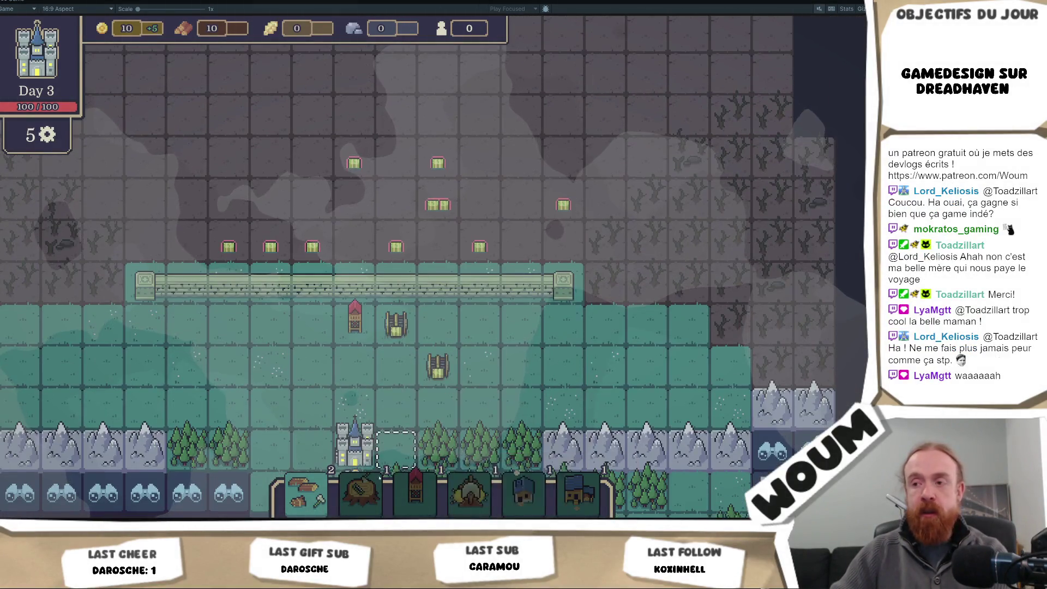
click(380, 478)
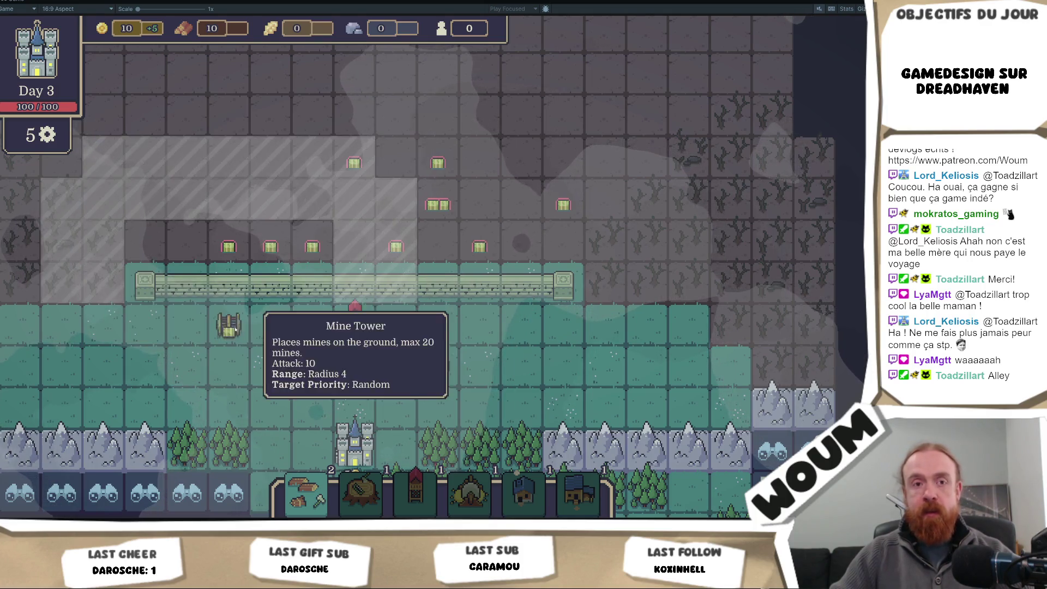
click(234, 329)
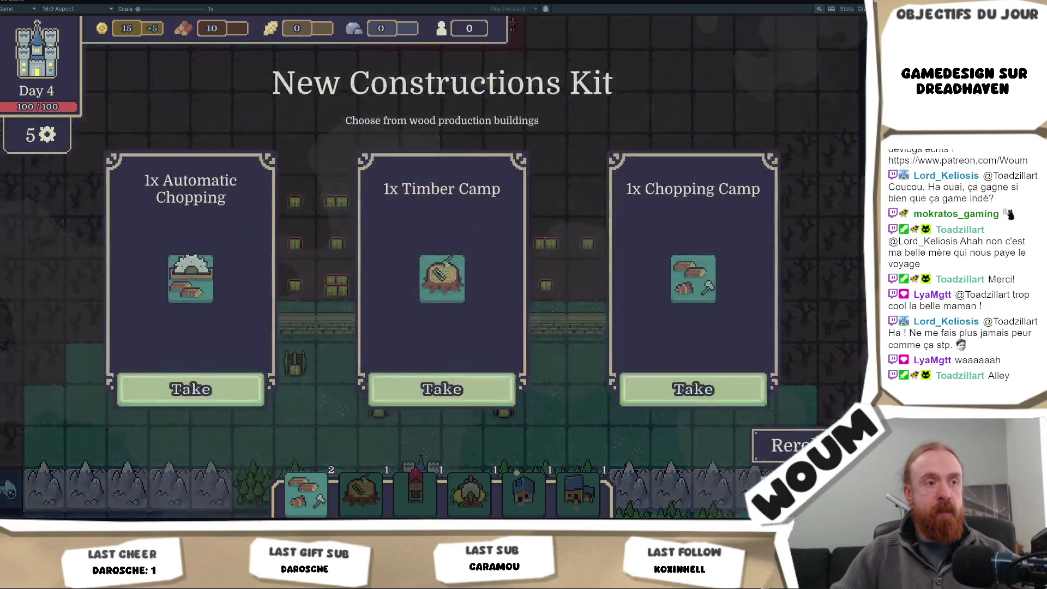
Step: Take the Automatic Chopping and Reroll Guild constructions from the Day 4 kit
click(233, 387)
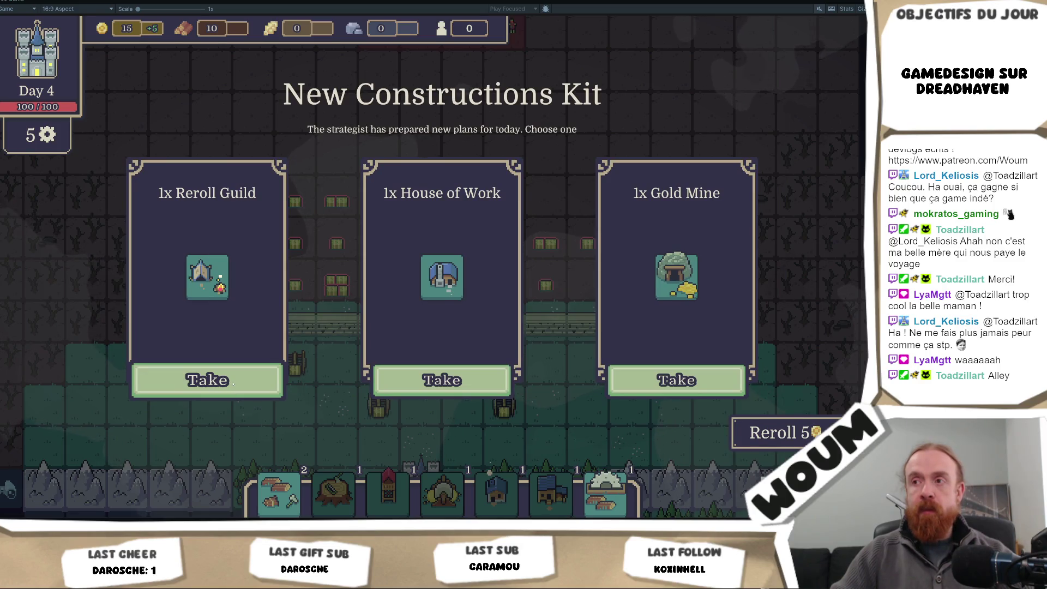
click(233, 384)
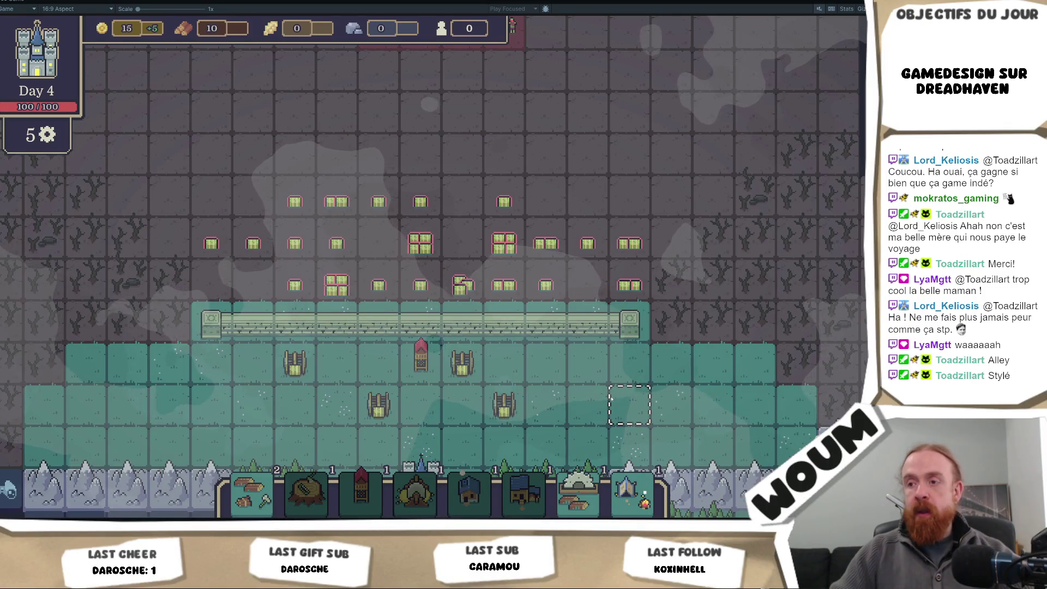
mouse_move(467, 489)
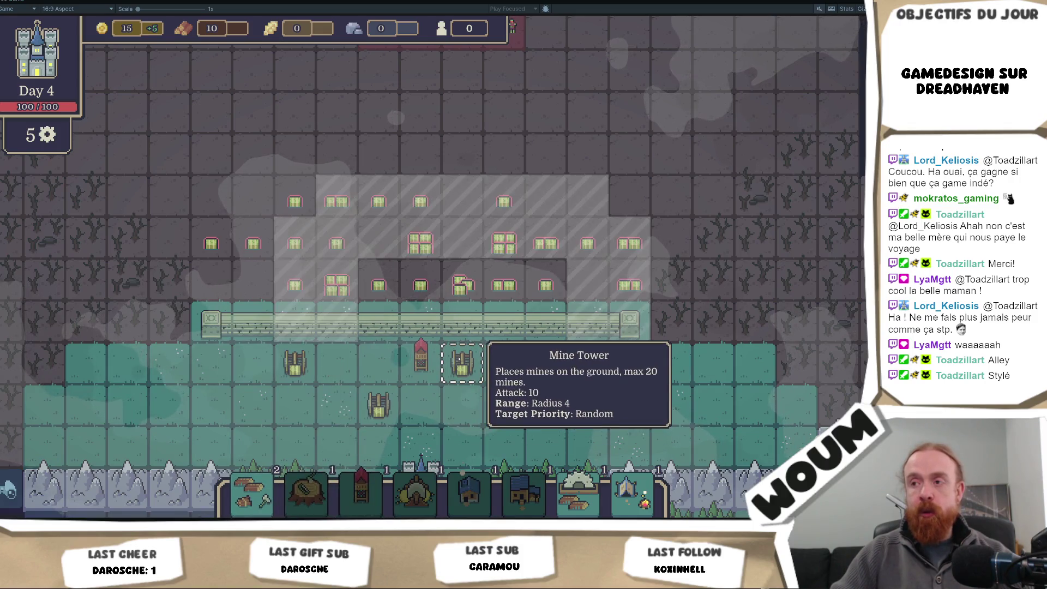
click(419, 360)
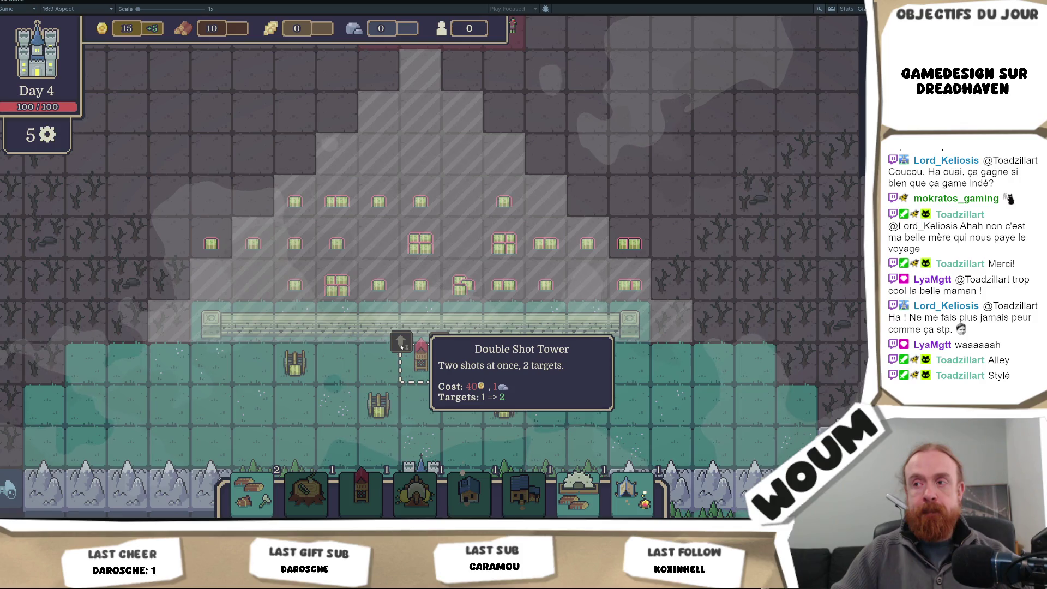
click(293, 364)
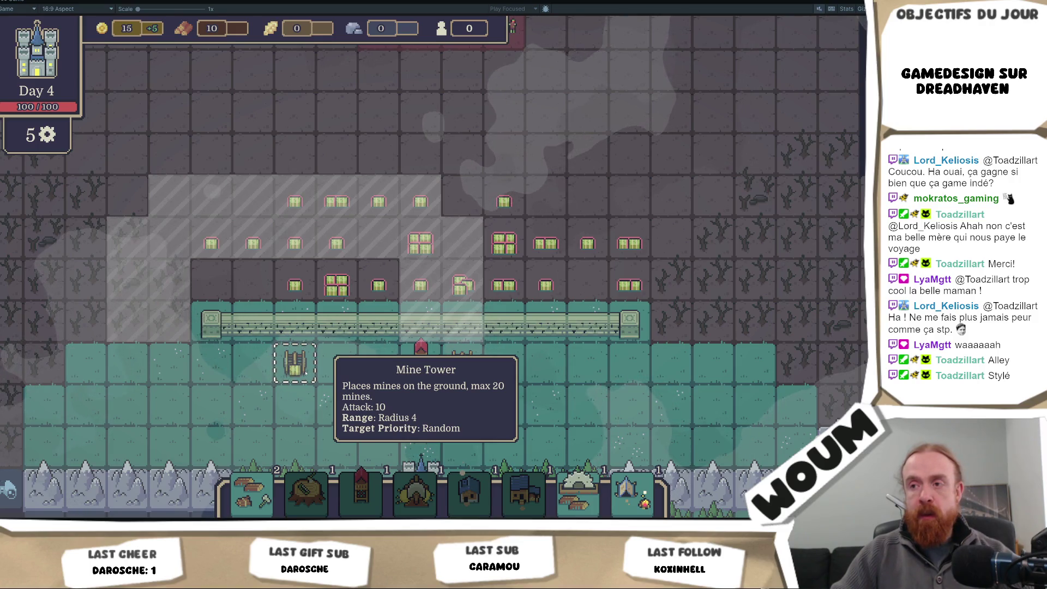
mouse_move(408, 386)
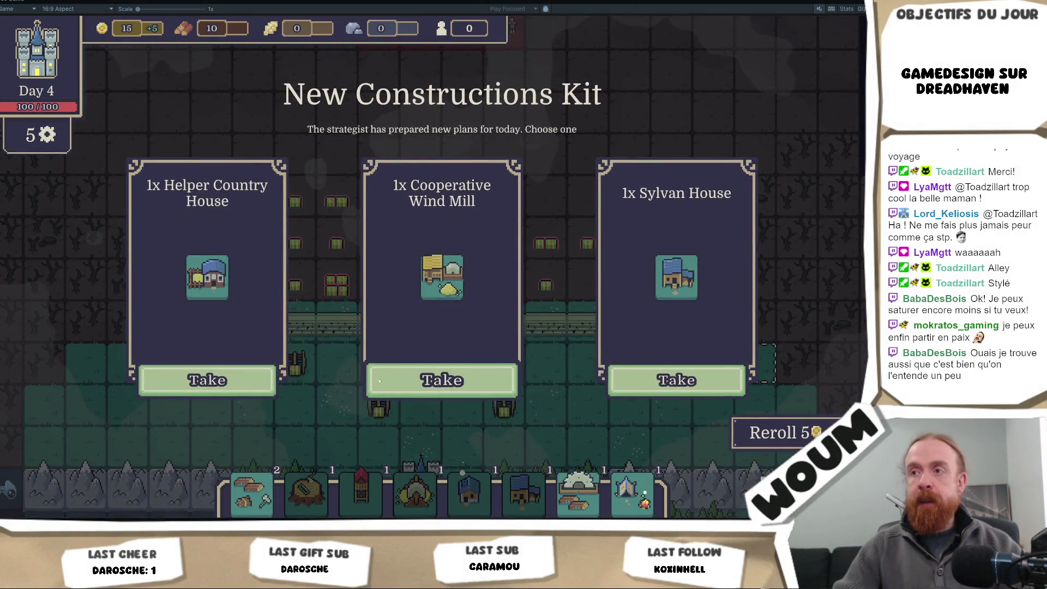
Step: Take a house construction from the New Constructions Kit, returning to the Day 4 map
click(380, 381)
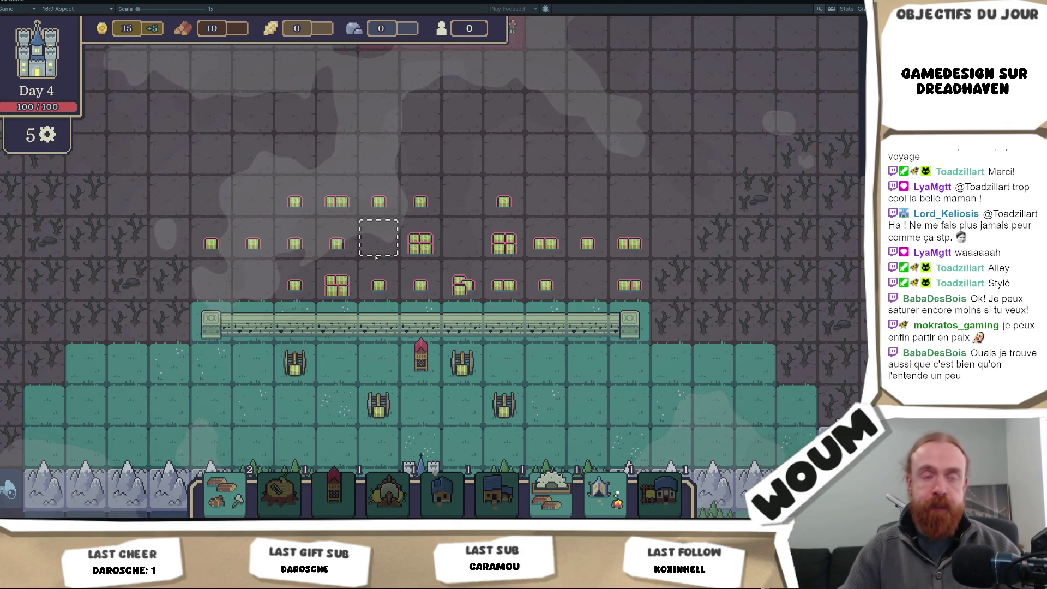
Step: Pan the camera across the Day 12 map, then stop the playtest with Ctrl+P
key(d)
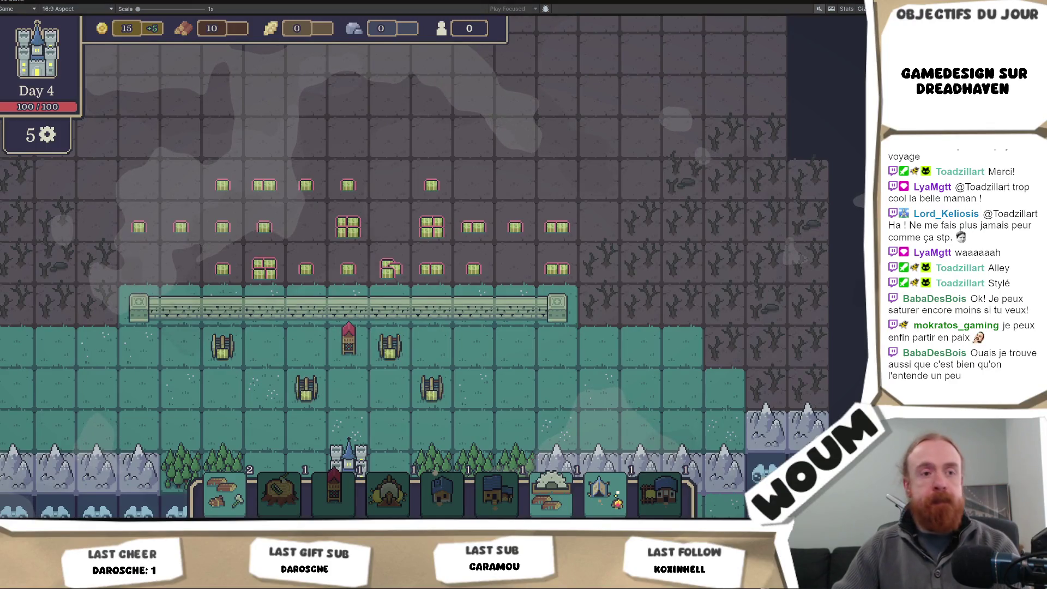
key(ctrl+p)
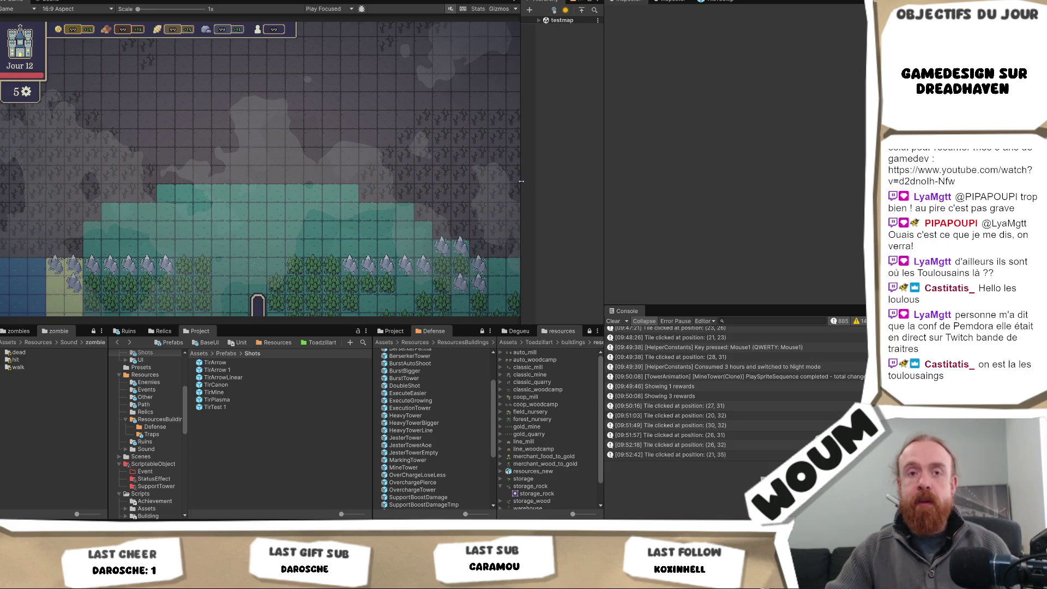
Step: Widen the Game view with the splitter, then switch to the Codecks 'A faire' deck
mouse_move(521, 181)
mouse_down()
mouse_move(575, 202)
mouse_move(545, 202)
mouse_up()
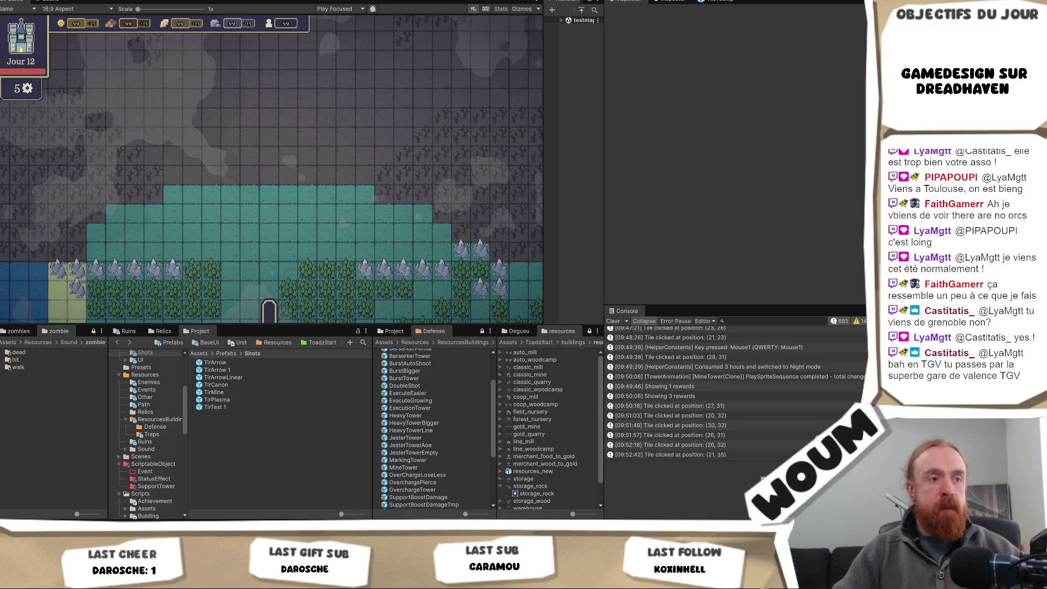
key(alt+Tab)
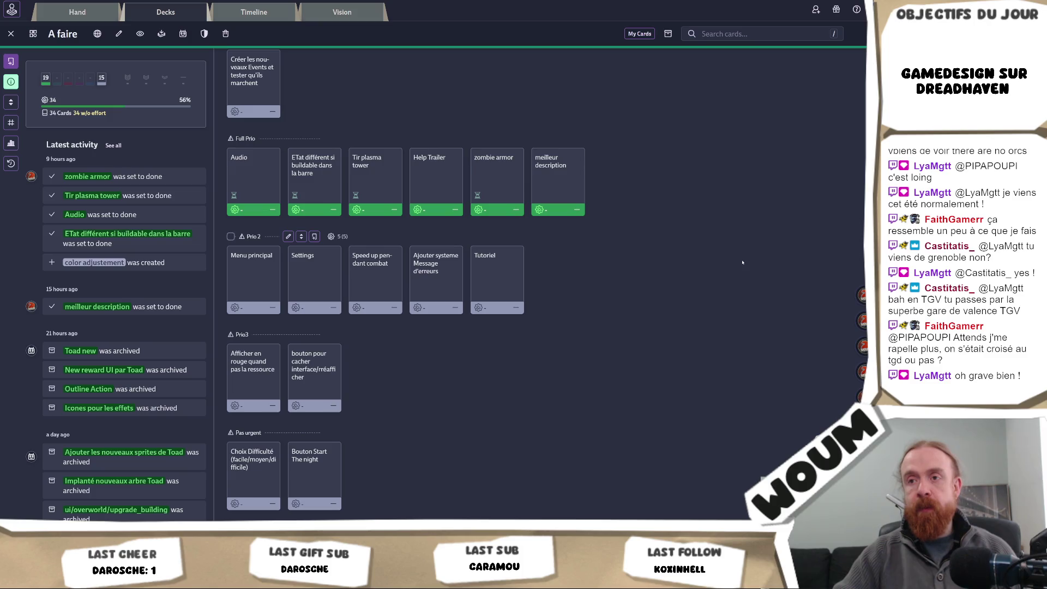
Step: Mark the 'Afficher en rouge quand pas la ressource' card done in the A faire deck
click(254, 381)
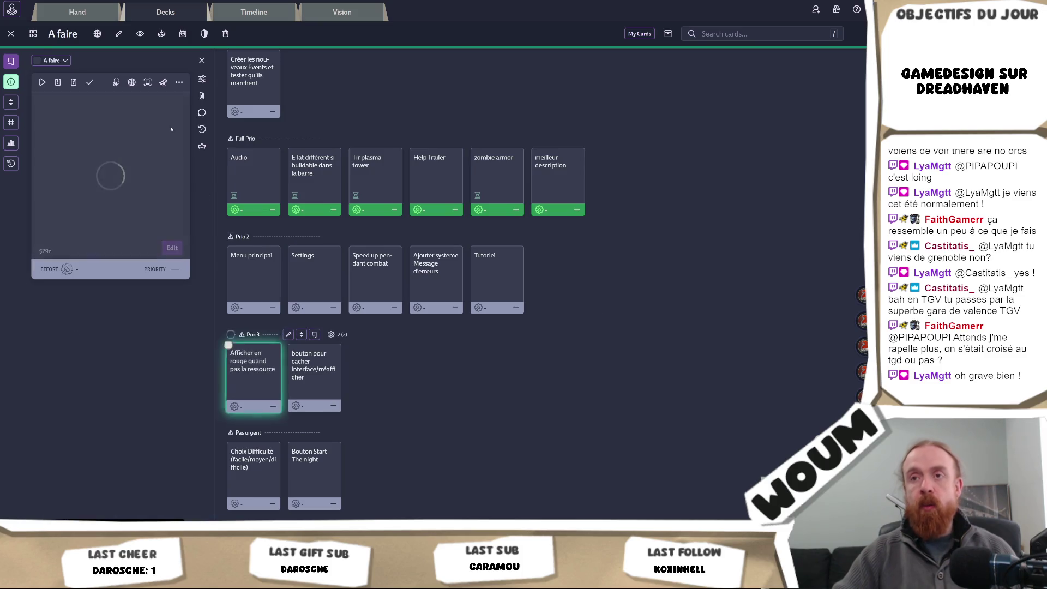
click(91, 81)
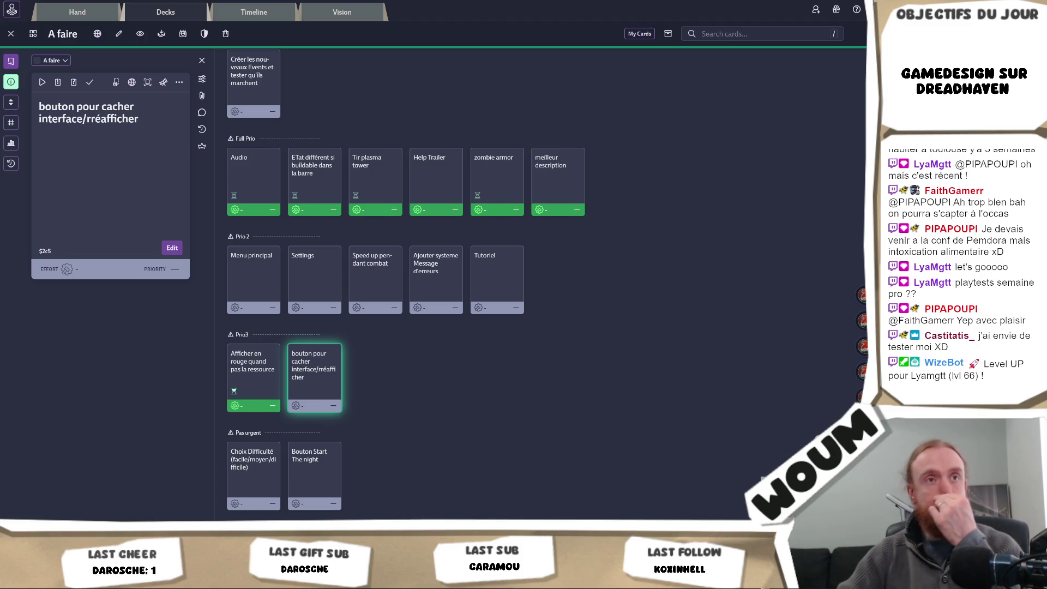
mouse_move(502, 393)
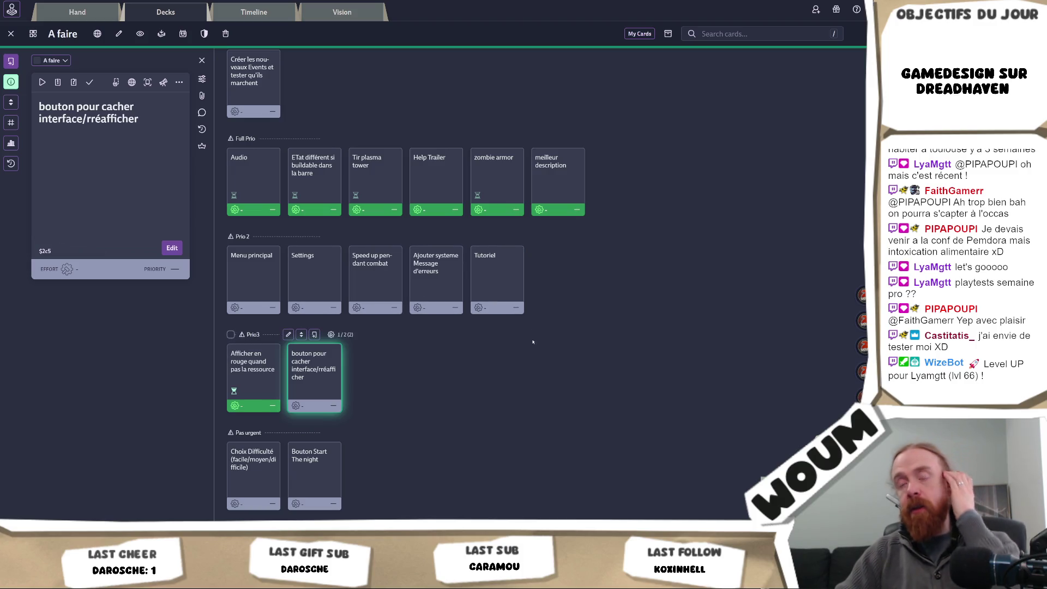
mouse_move(466, 312)
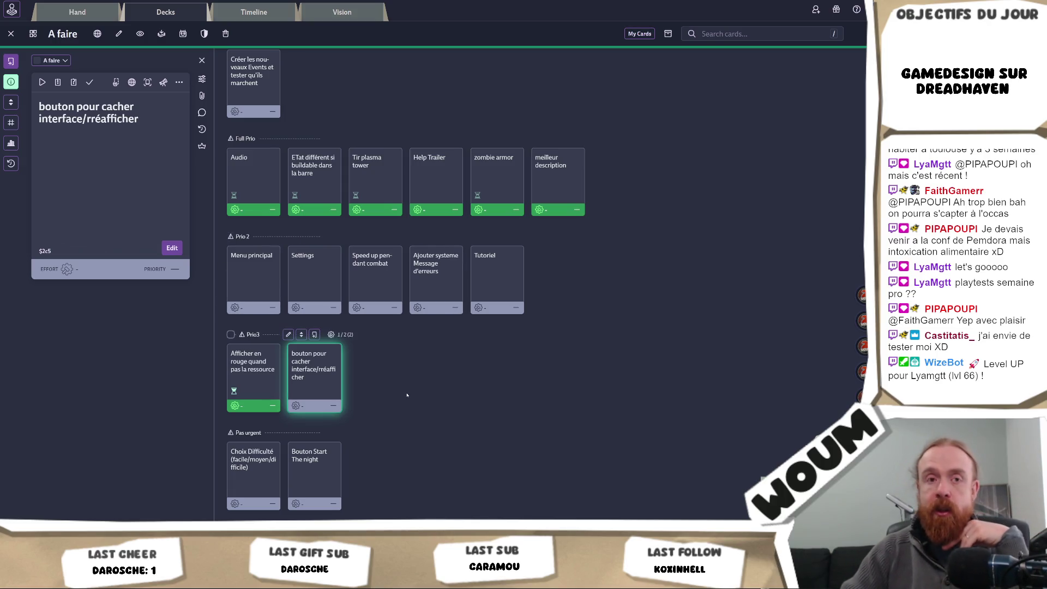
scroll(600, 407, up, 3)
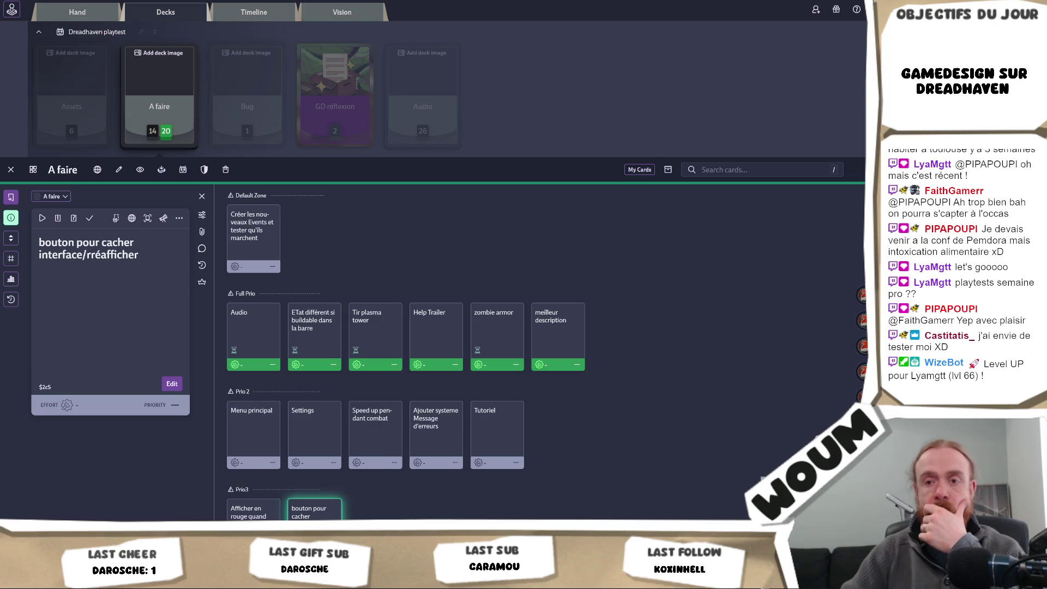
Step: Switch between Unity and the Codecks board, ending back in the Unity editor
key(alt+Tab)
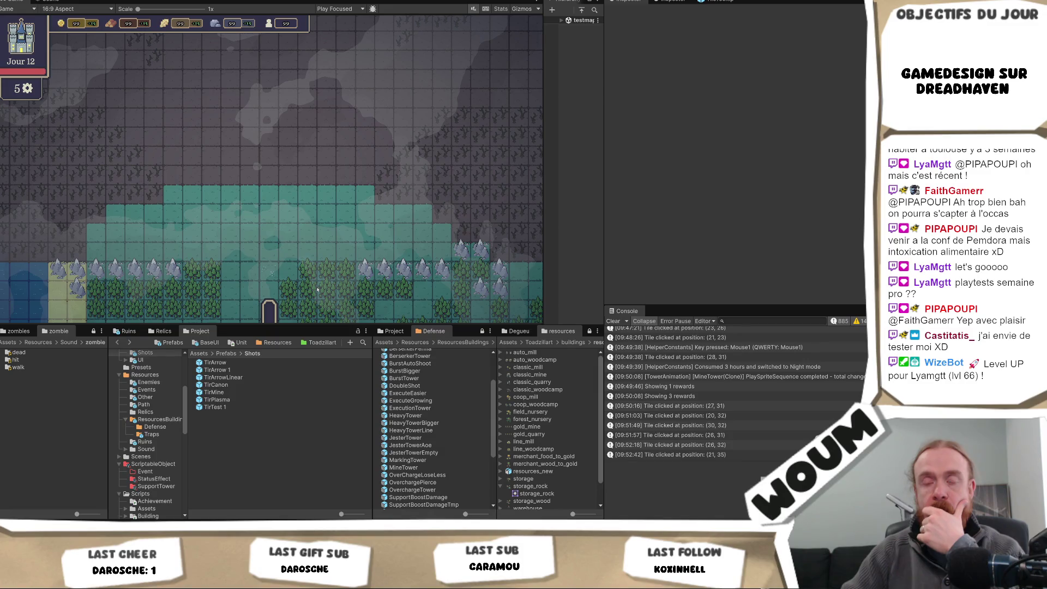
key(alt+Tab)
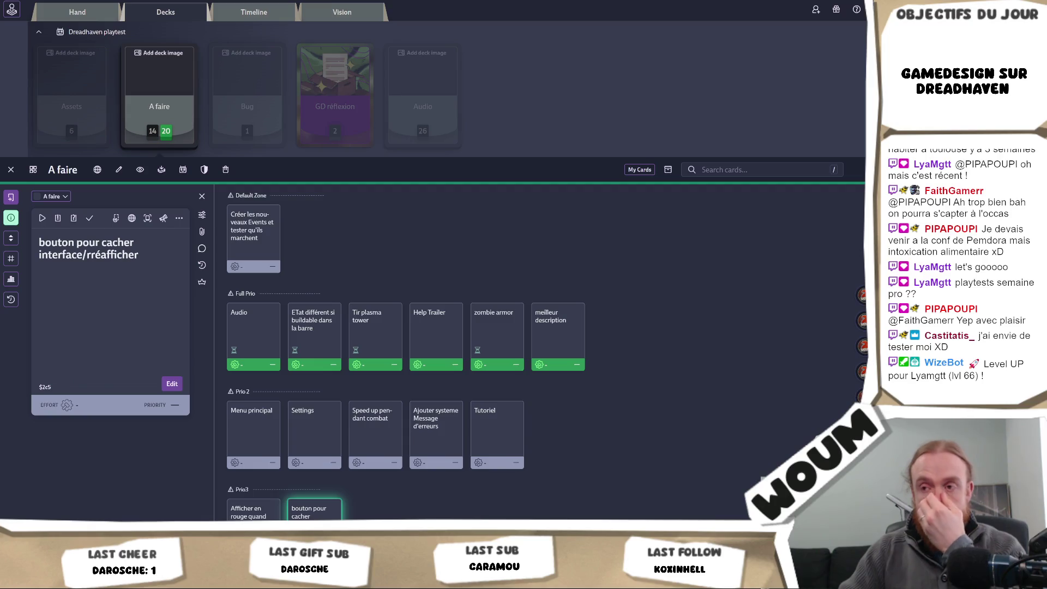
key(alt+Tab)
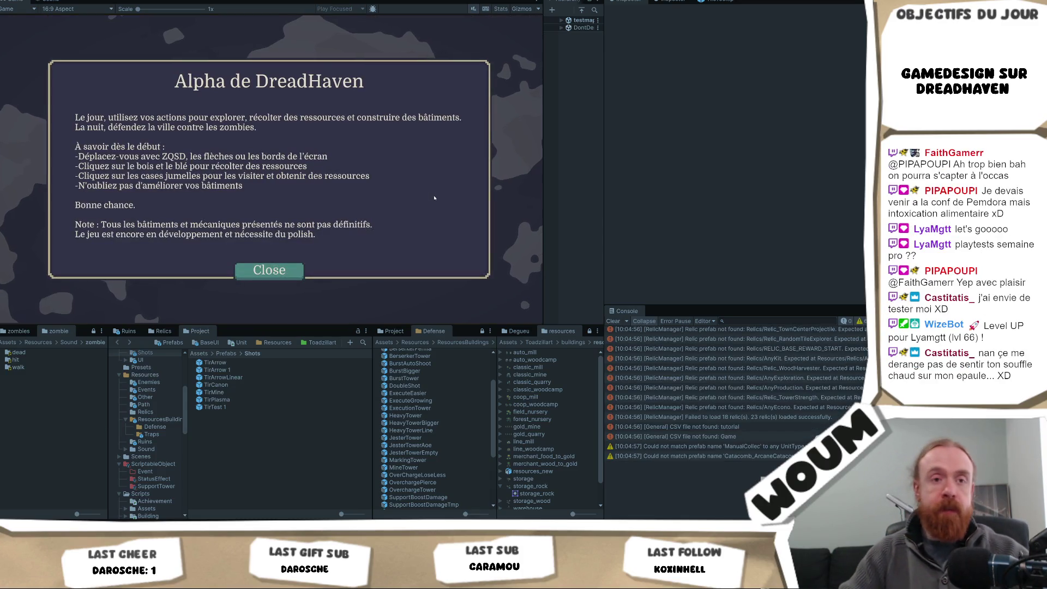
Step: Close the 'Alpha de DreadHaven' welcome dialog to begin Day 1 of the new playtest
click(248, 269)
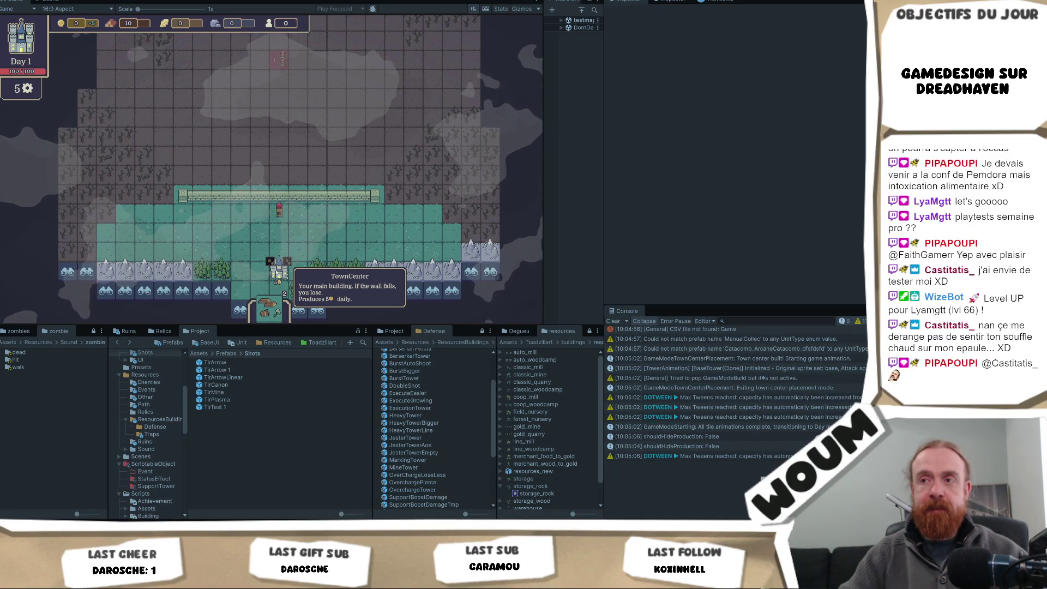
Step: Drag the Chopping Camp card from the hand onto the tile next to the town centre
scroll(279, 267, down, 2)
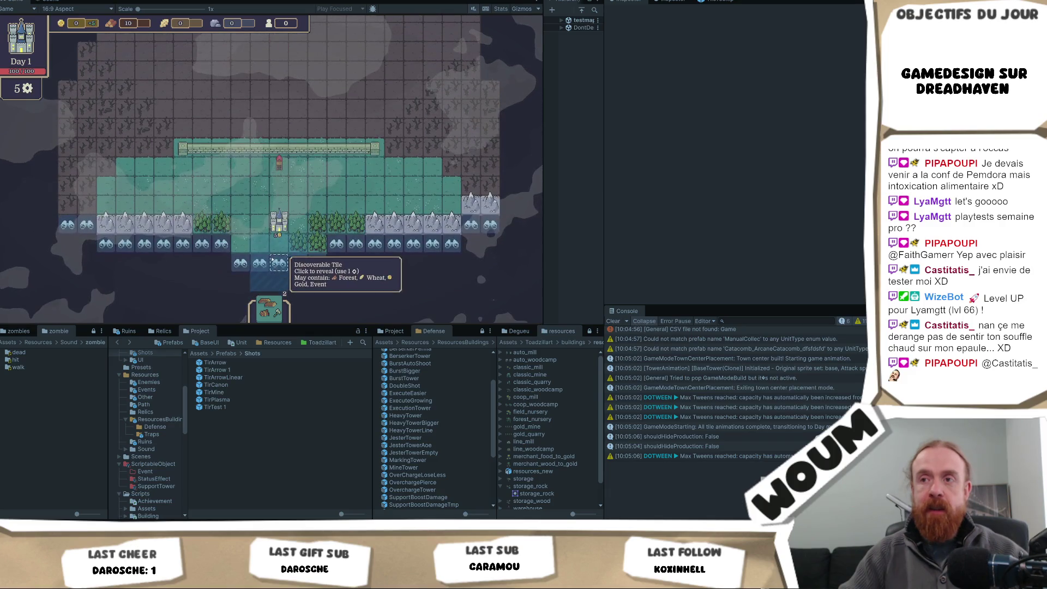
mouse_move(270, 303)
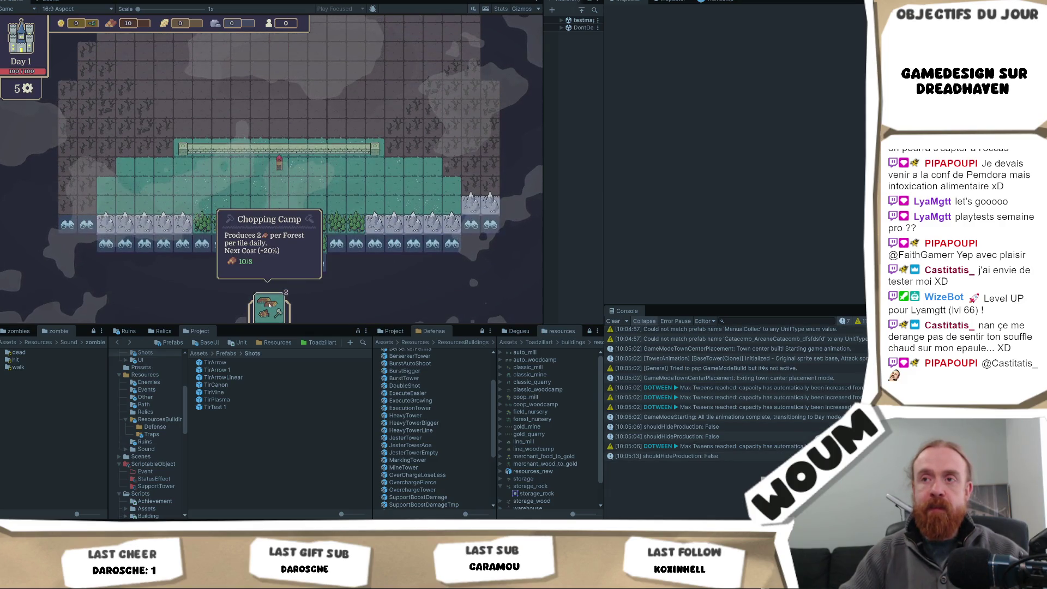
drag(270, 303, 272, 206)
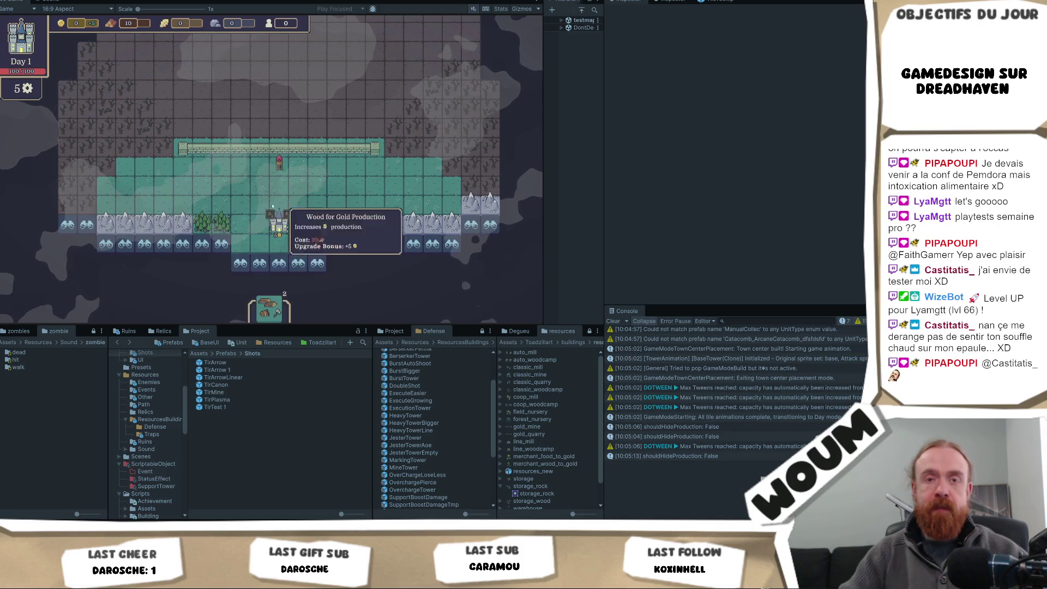
mouse_move(287, 159)
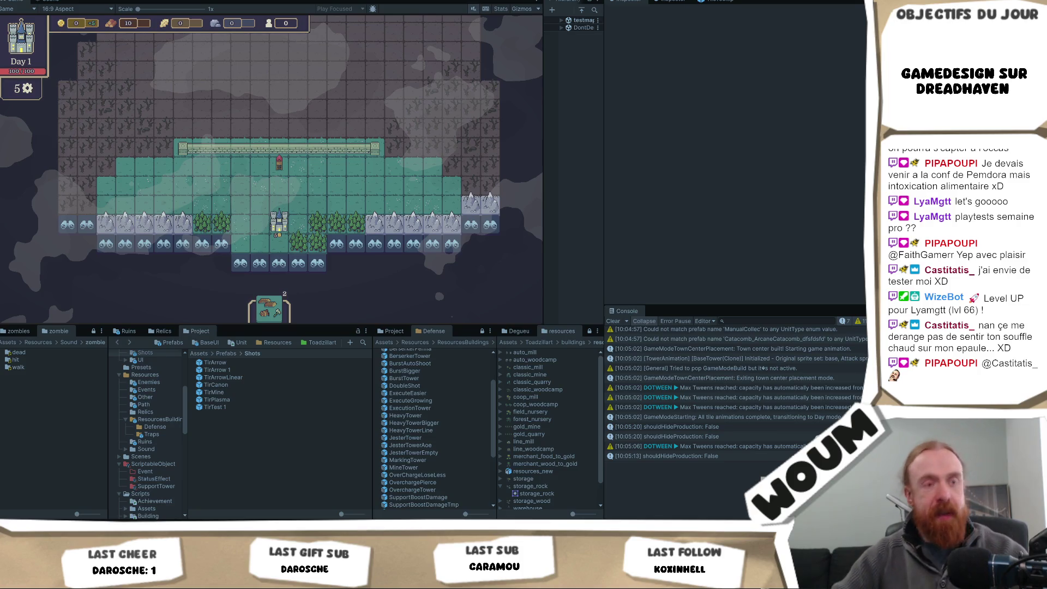
Step: Reveal four fog tiles around the forest and one at the bottom of the map
click(278, 164)
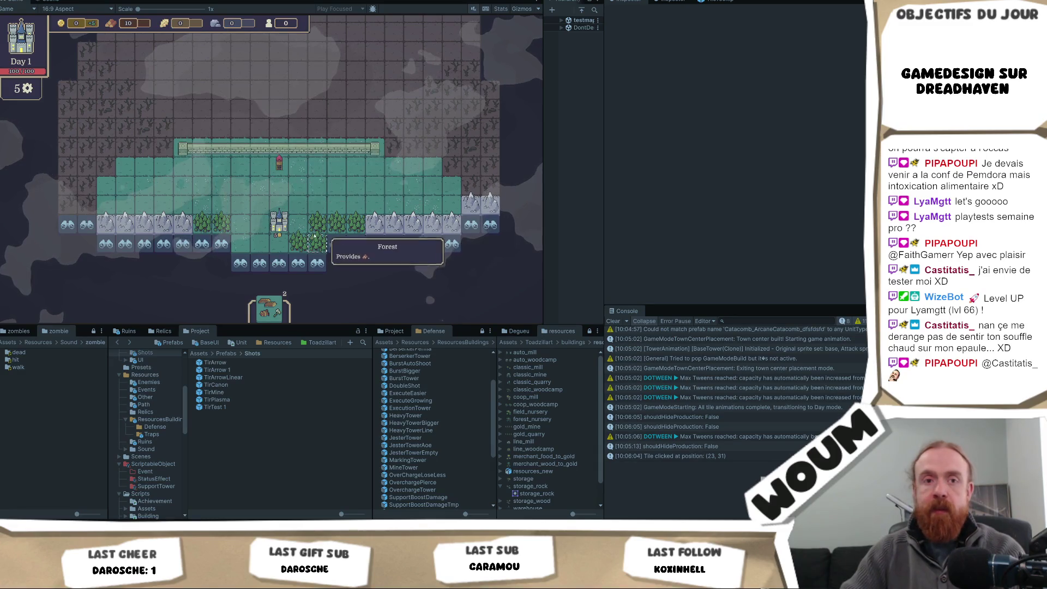
click(336, 252)
click(376, 262)
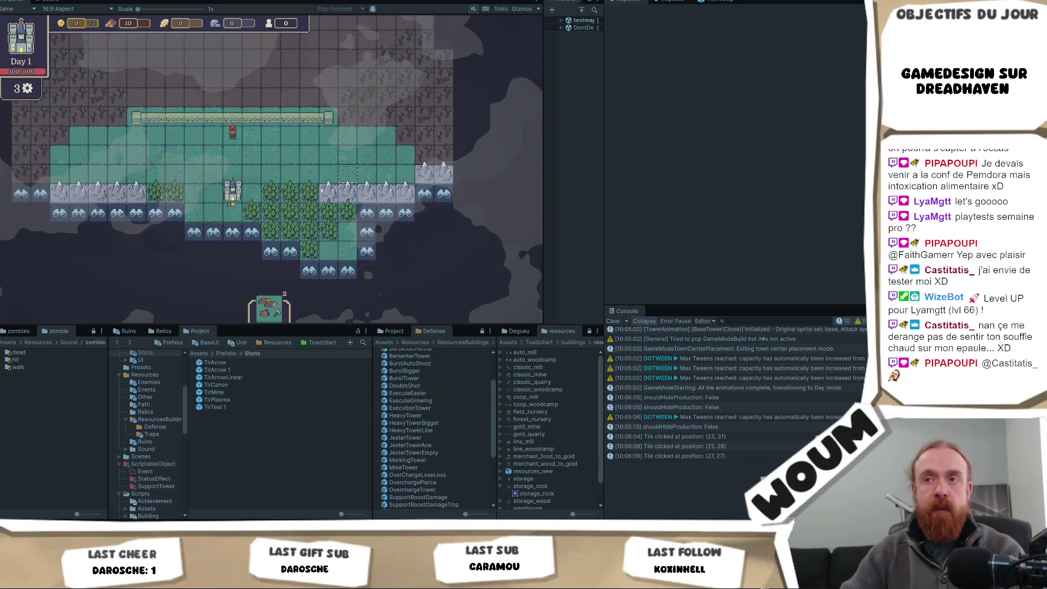
click(290, 251)
click(271, 251)
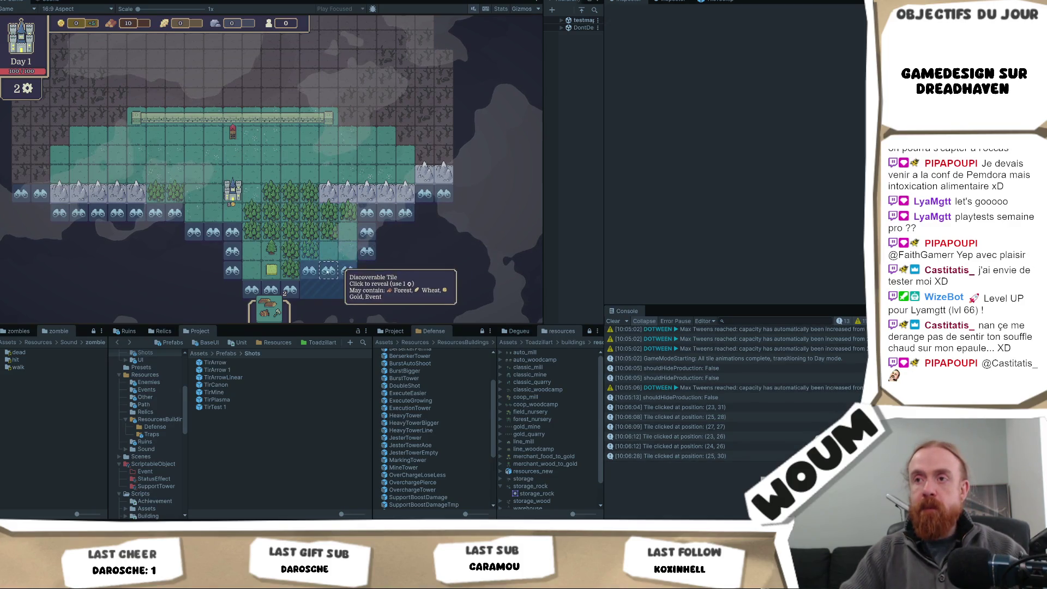
click(330, 288)
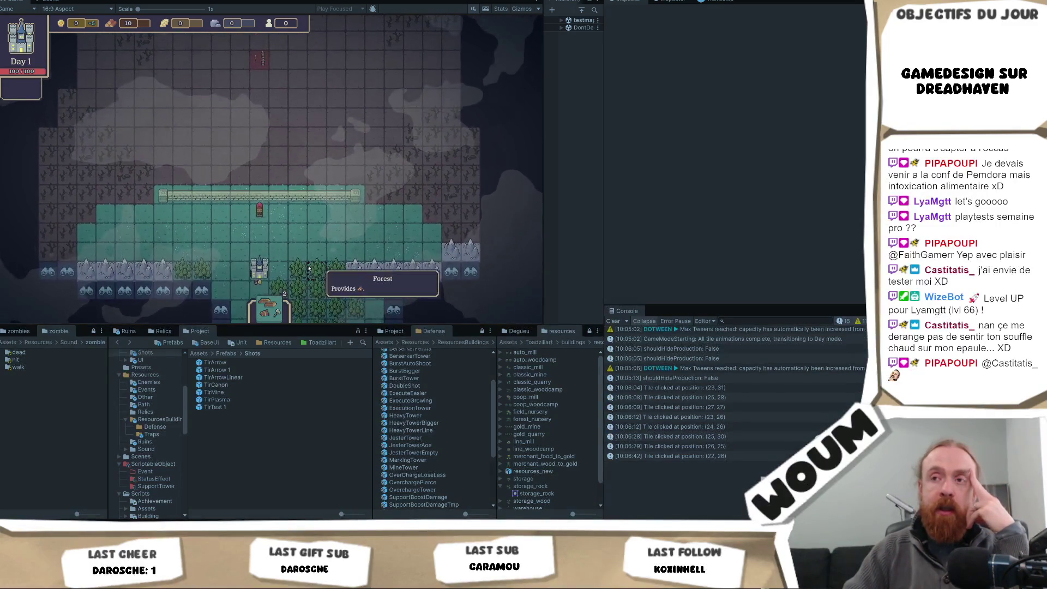
click(348, 230)
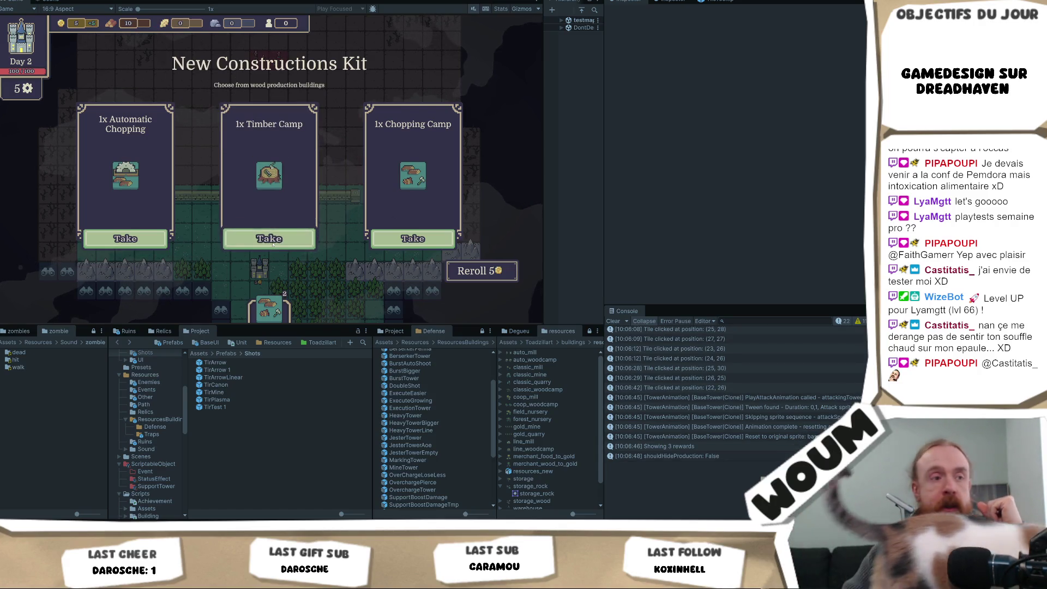
Step: Take the 1x Timber Camp from the Day 2 New Constructions Kit reward
click(272, 245)
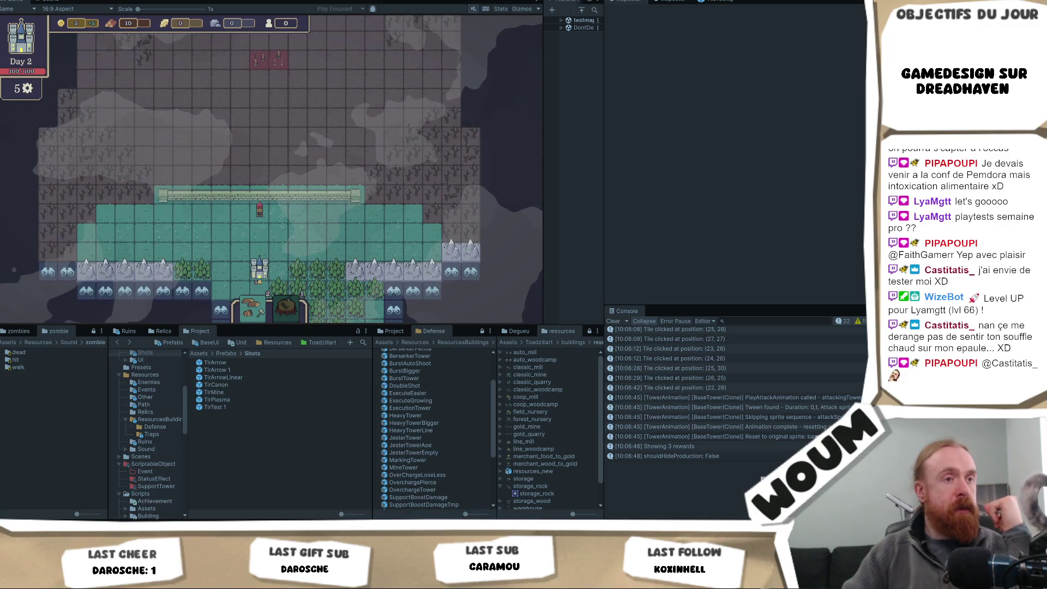
click(259, 210)
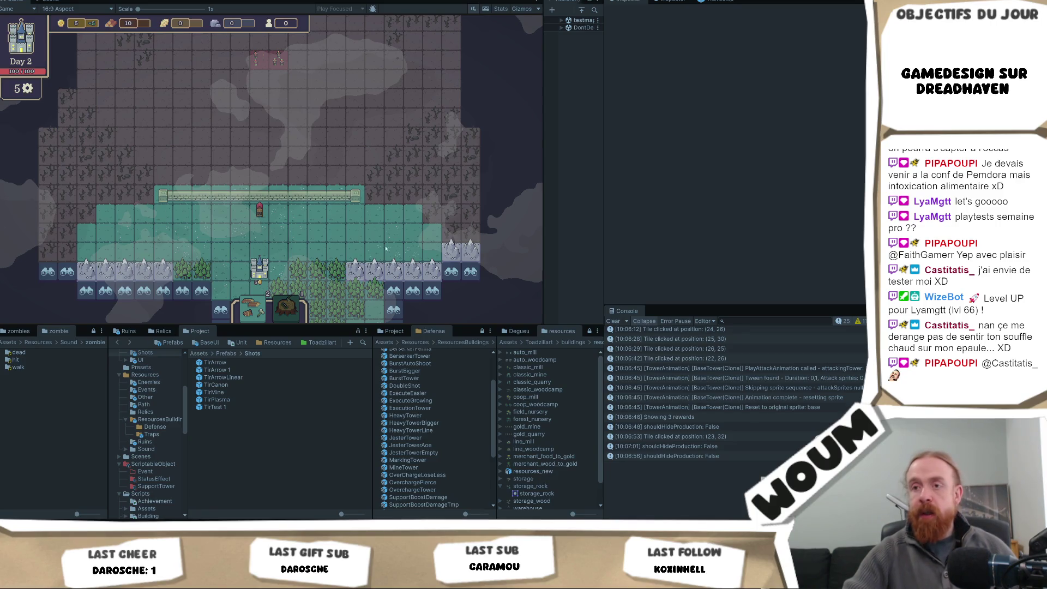
Step: Stop Play mode with Ctrl+P to end the Dreadhaven playtest
click(399, 208)
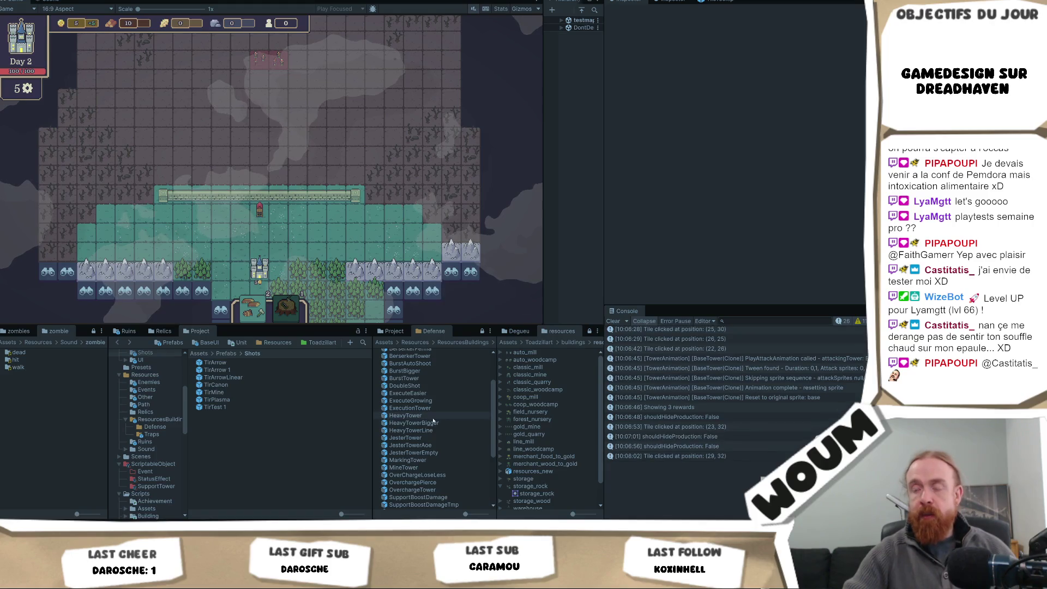
scroll(155, 451, down, 2)
scroll(154, 453, up, 5)
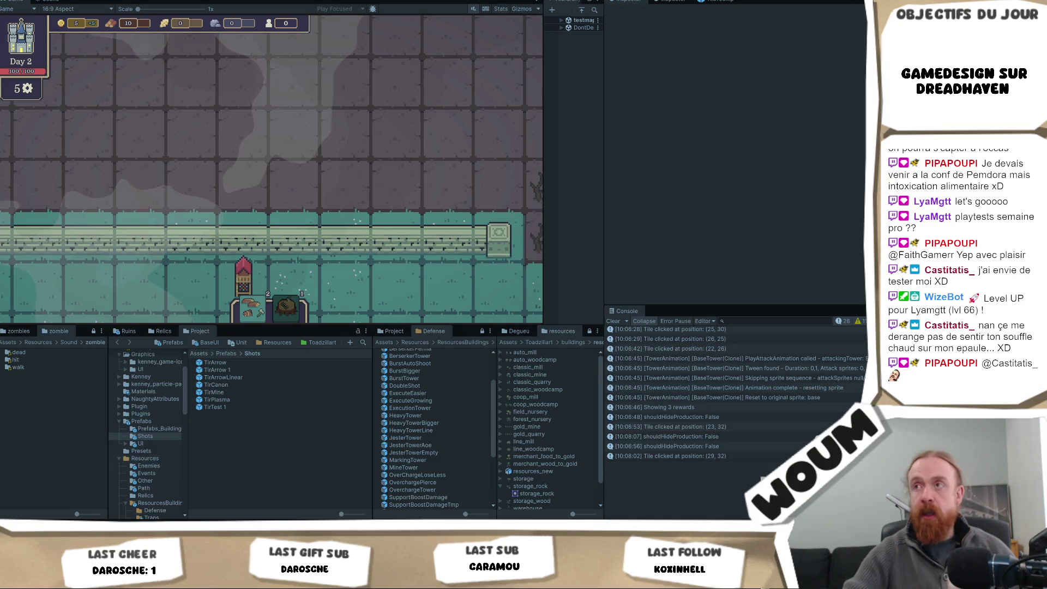
key(ctrl+p)
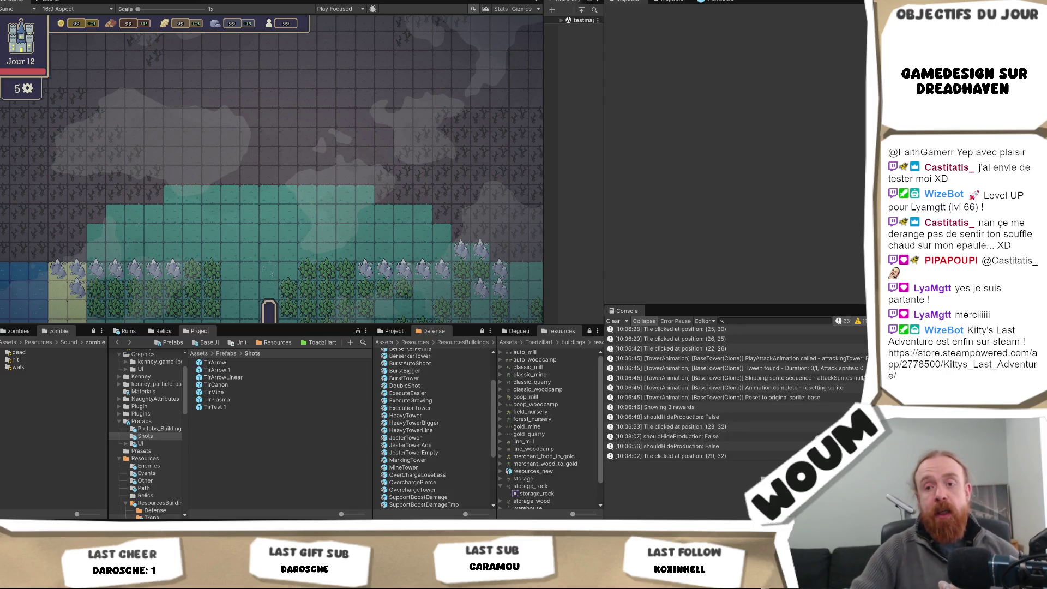
mouse_move(114, 528)
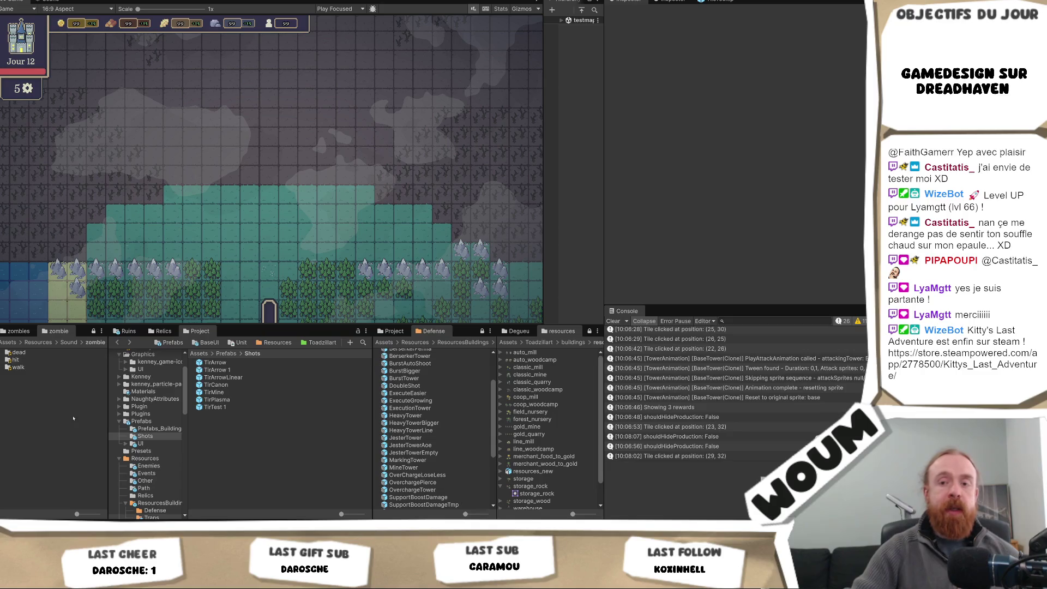
Step: Switch to Codecks' A faire deck showing the 'bouton pour cacher interface/rréafficher' card
key(alt+Tab)
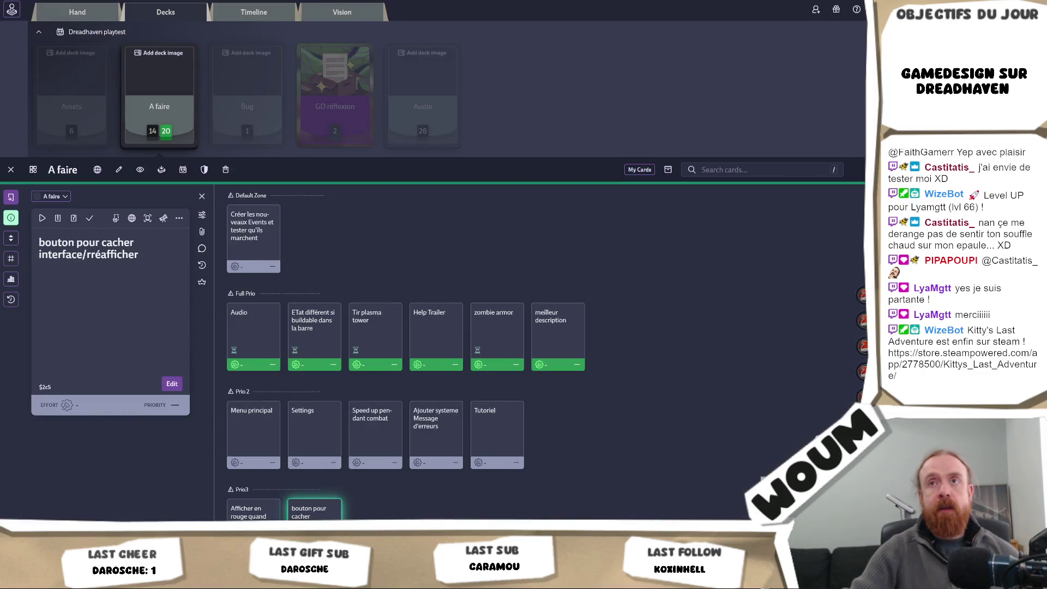
key(alt+Tab)
key(alt+Tab)
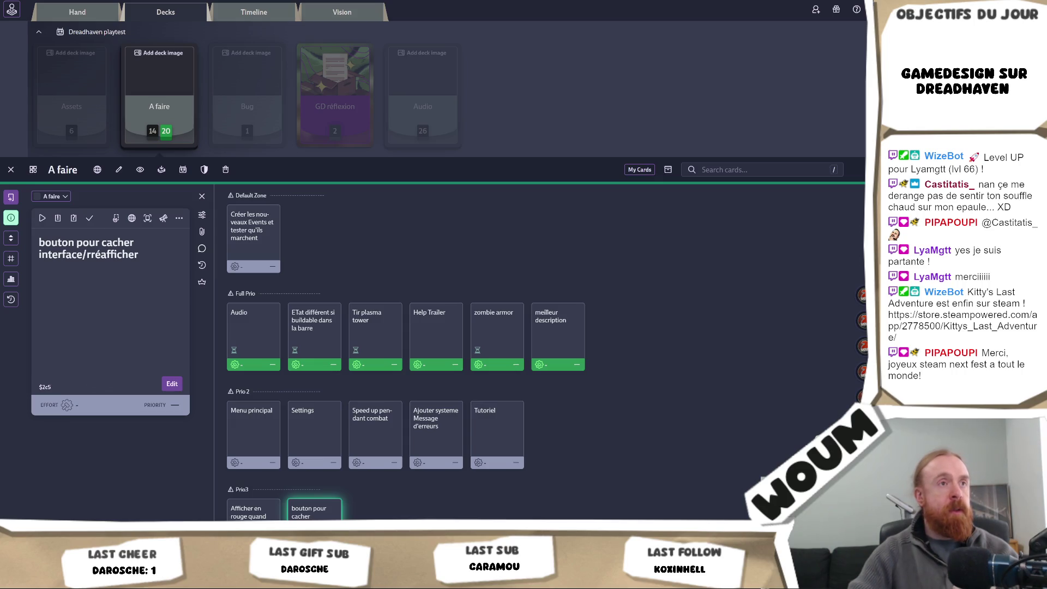
Step: Scroll the Steam Next Fest page past Discover to Browse All Titles (3971 matches)
key(alt+Tab)
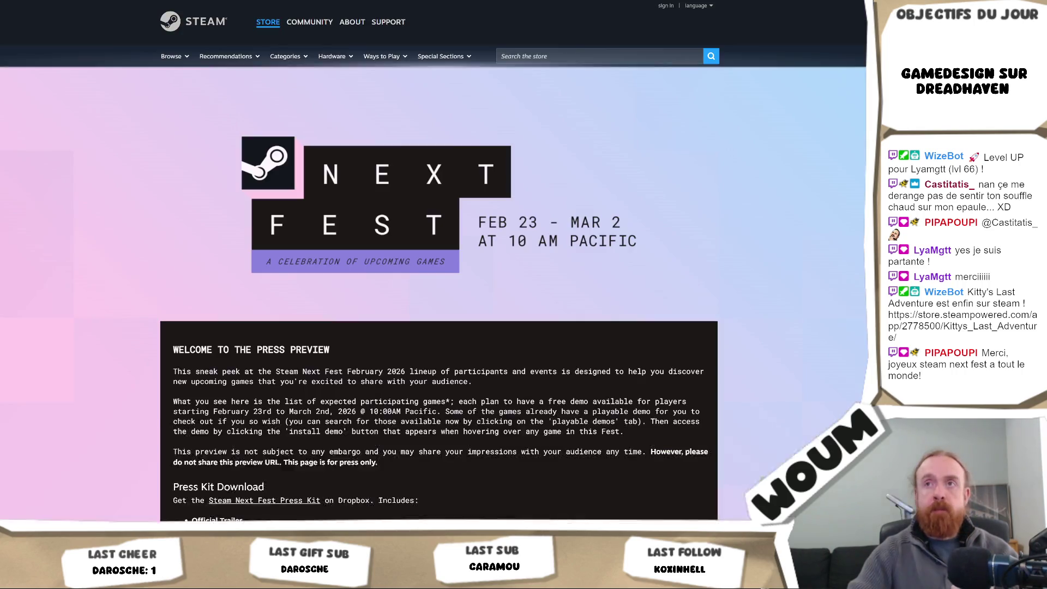
scroll(581, 279, down, 10)
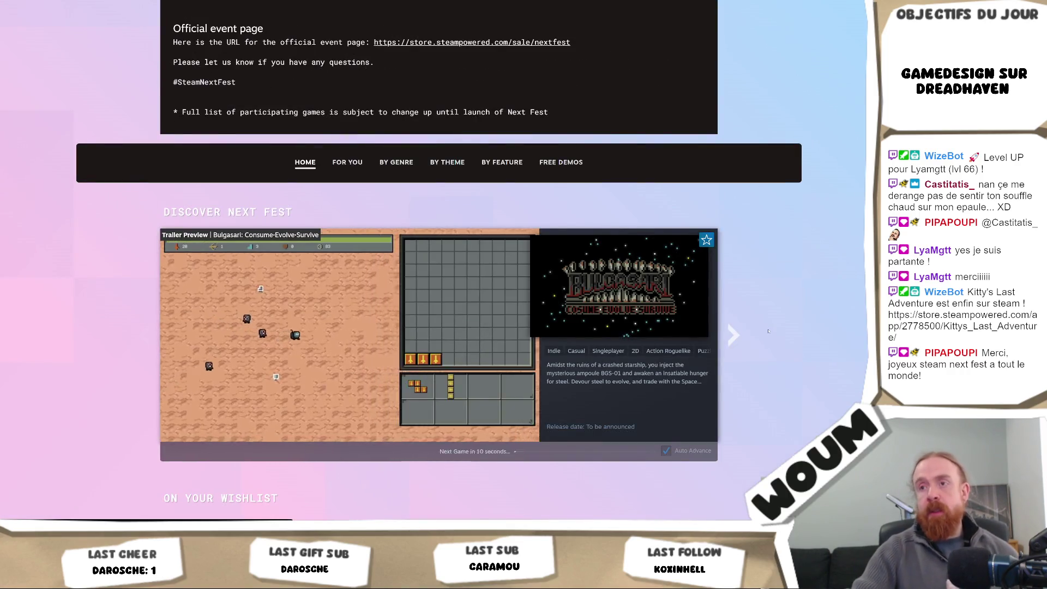
scroll(776, 327, down, 2)
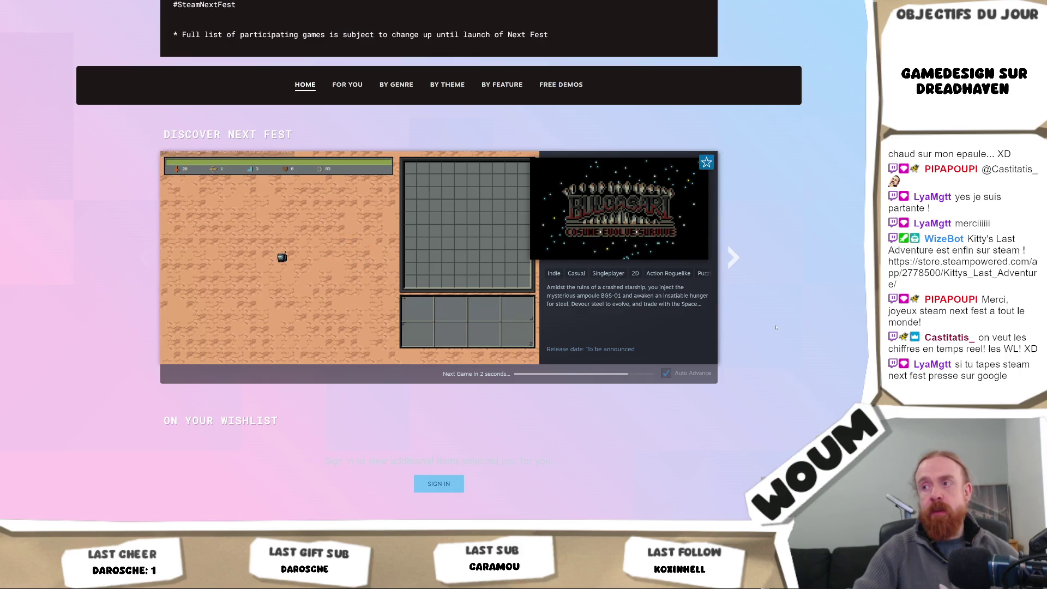
mouse_move(371, 274)
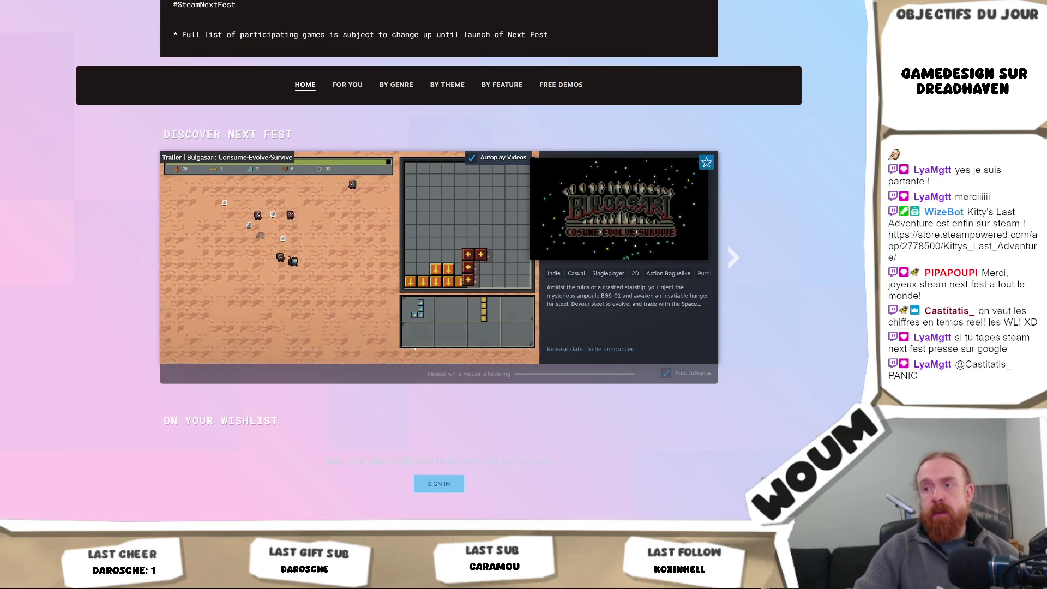
scroll(439, 273, down, 7)
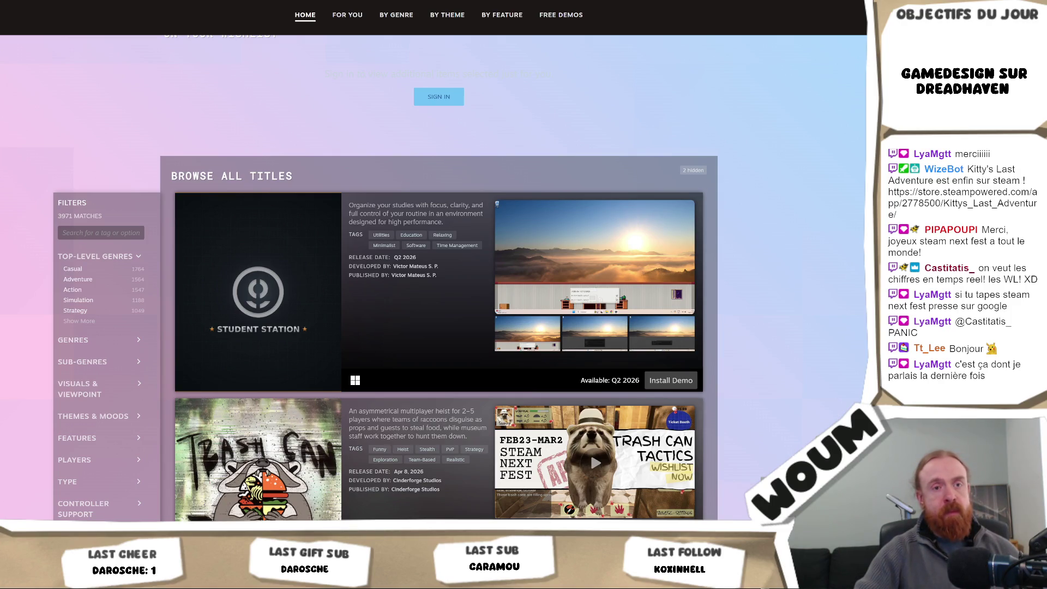
Step: Scroll the Next Fest list down to Tails & Talons and No Roads, then return to Unity
scroll(815, 104, down, 7)
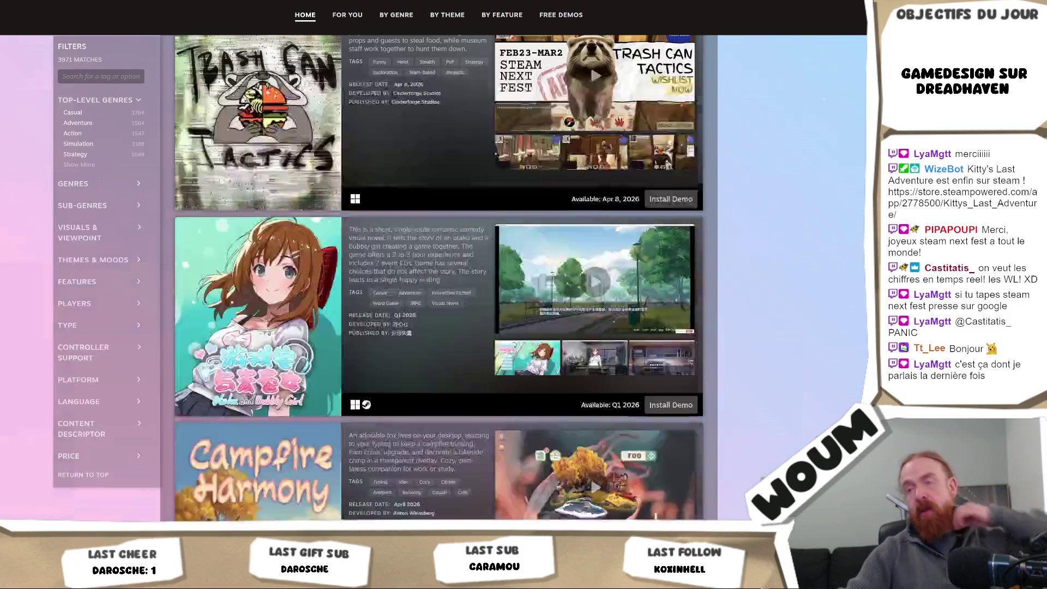
scroll(816, 104, down, 7)
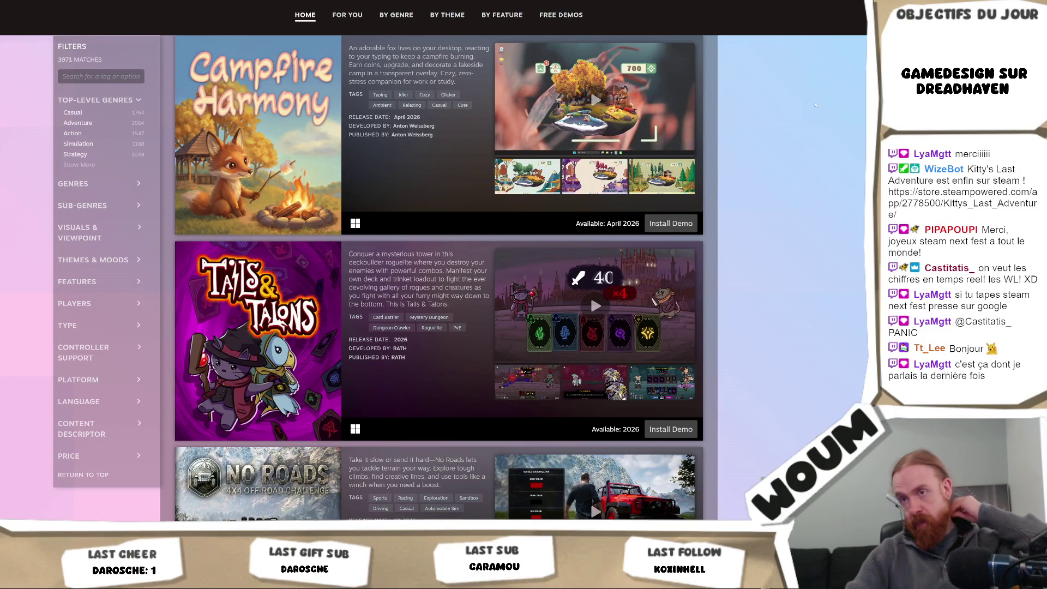
scroll(815, 105, down, 1)
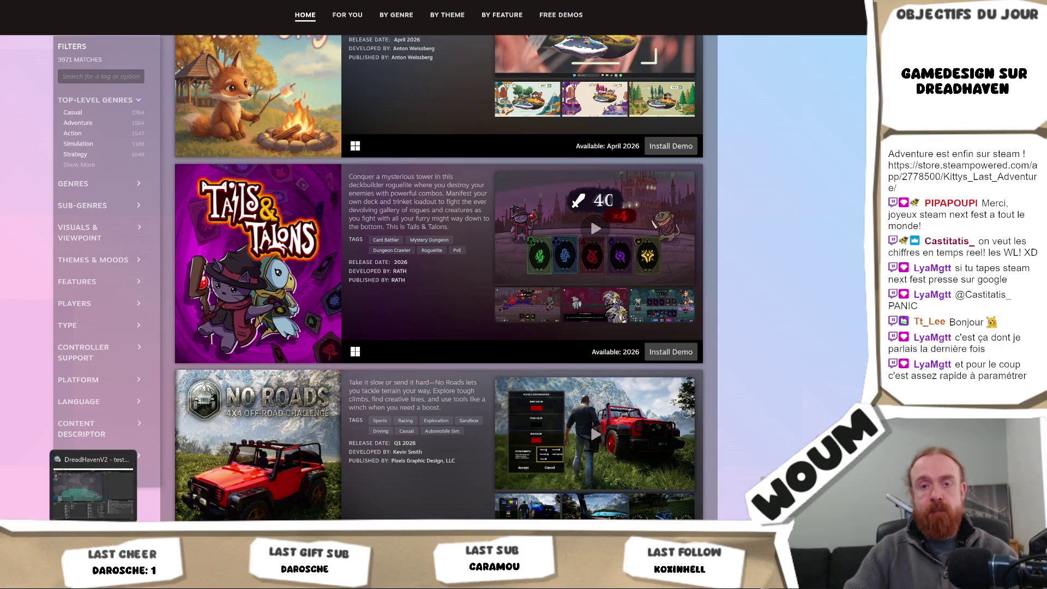
click(92, 491)
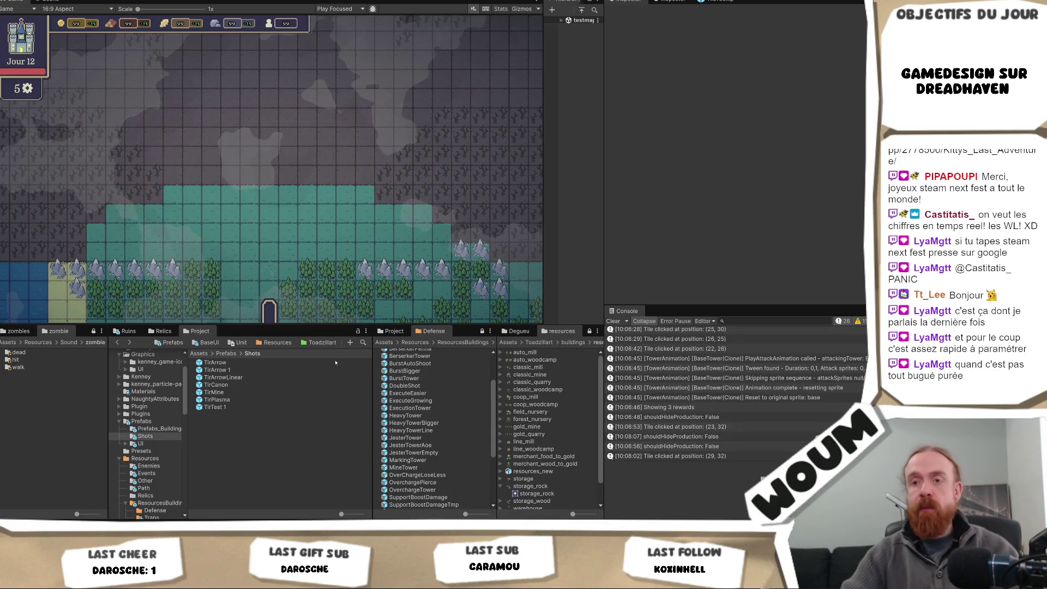
Step: Open GameSettings.cs from the Scripts folder in Visual Studio
scroll(164, 444, down, 5)
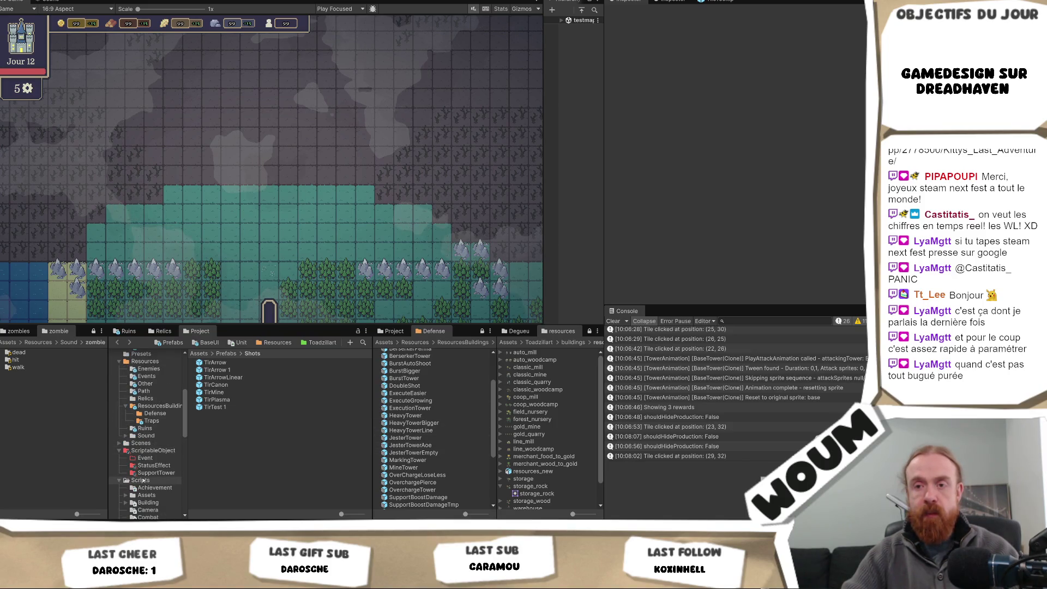
click(140, 480)
scroll(238, 457, down, 5)
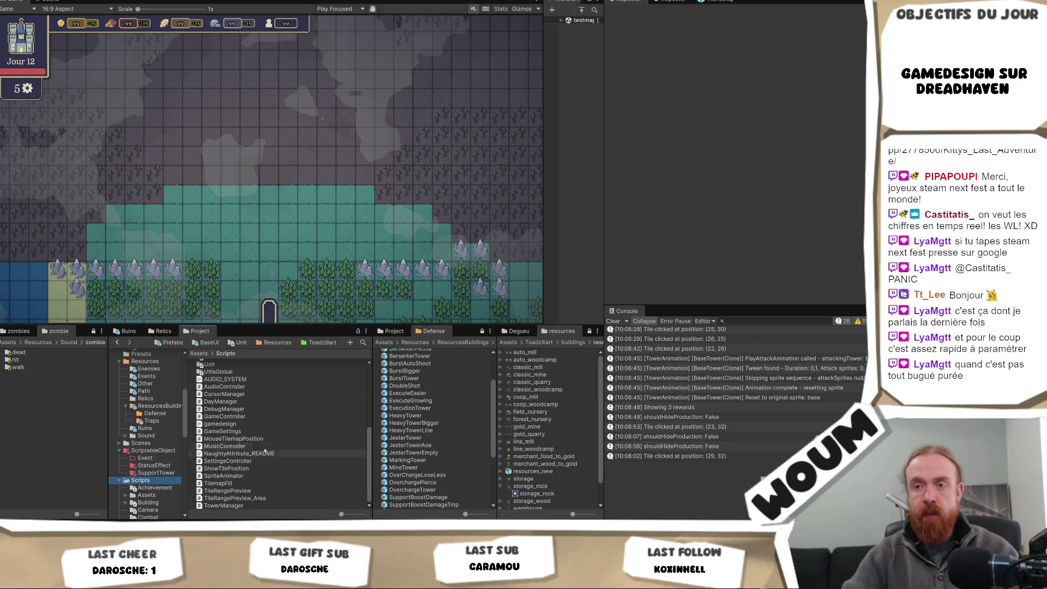
click(270, 433)
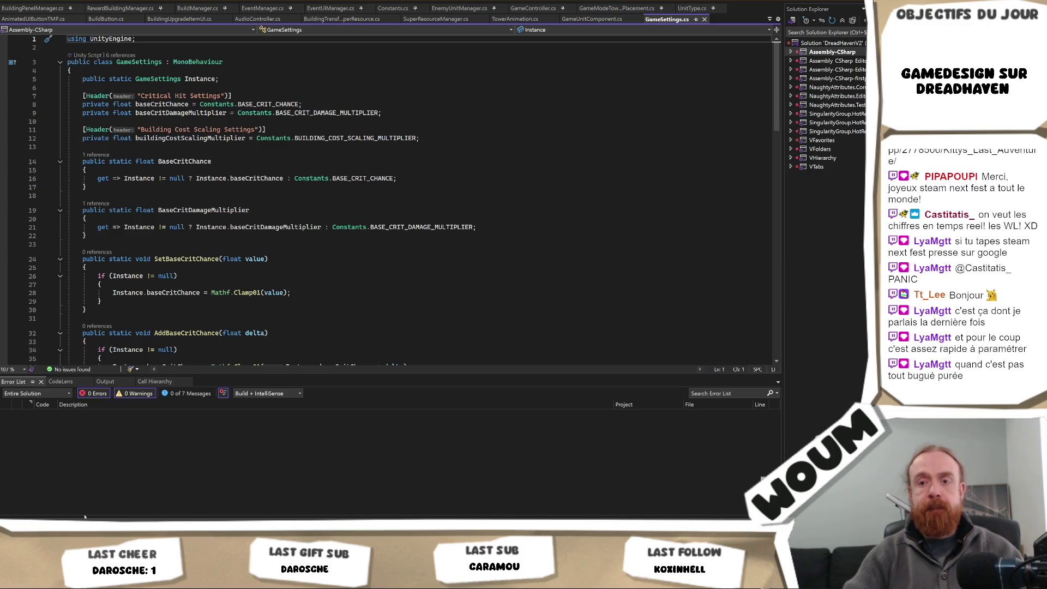
Step: Alt+Tab from GameSettings.cs in Visual Studio back to the Unity editor
key(alt+Tab)
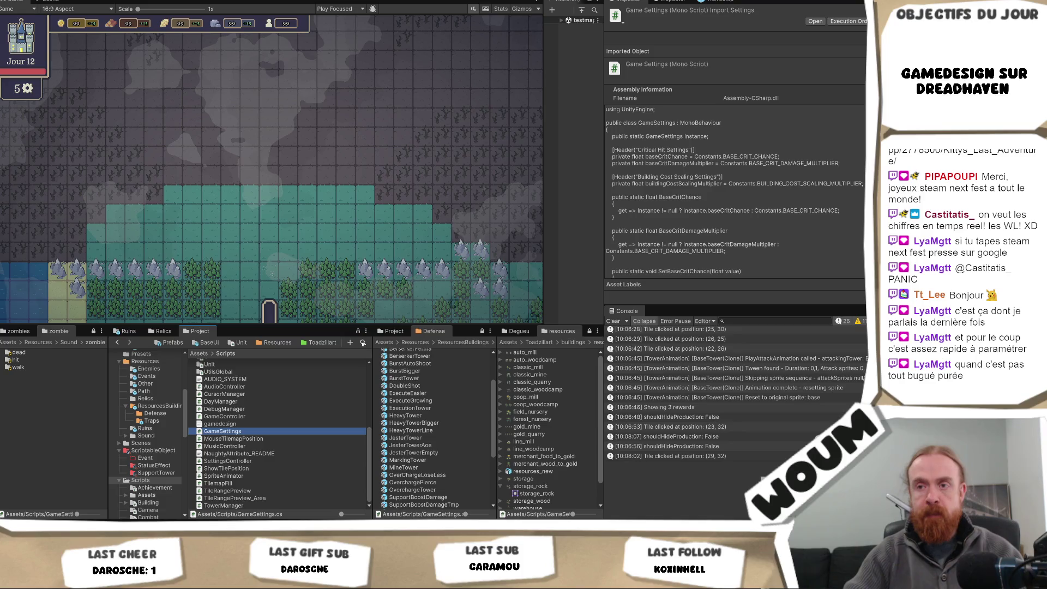
Step: Search the Project window for 'setting' and open SettingsController.cs in Visual Studio
click(363, 343)
text(settin)
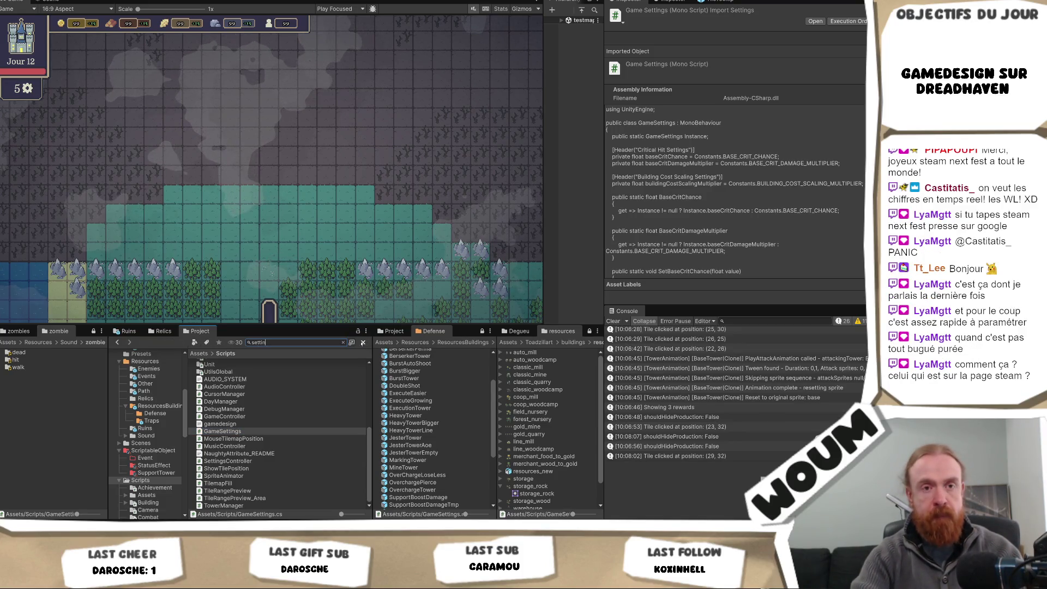
text(g)
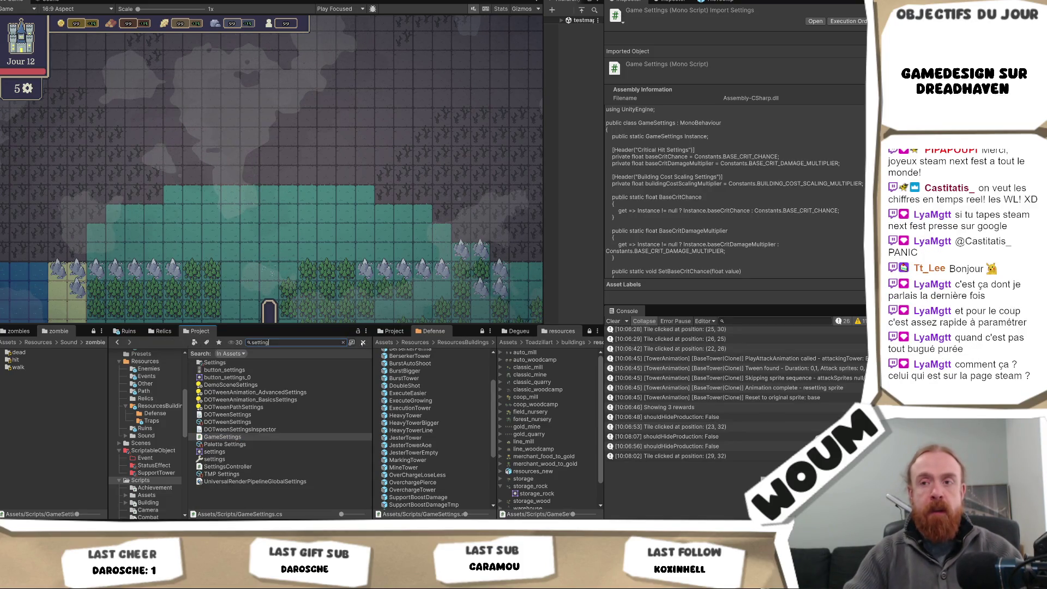
click(290, 466)
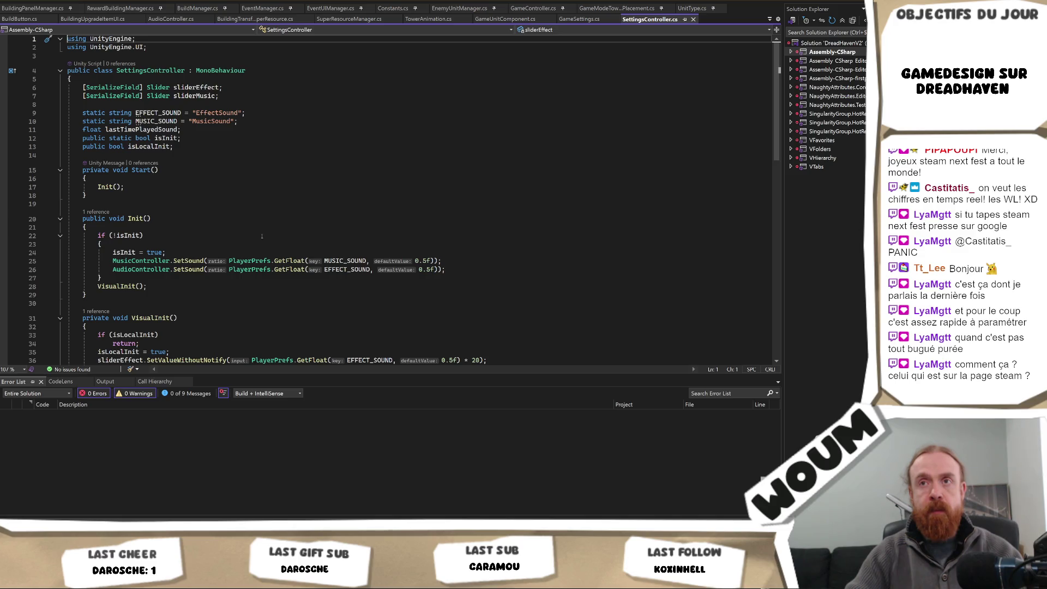
Step: Highlight every use of lastTimePlayedSound in SettingsController.cs and scroll through its references
click(162, 130)
scroll(273, 223, down, 9)
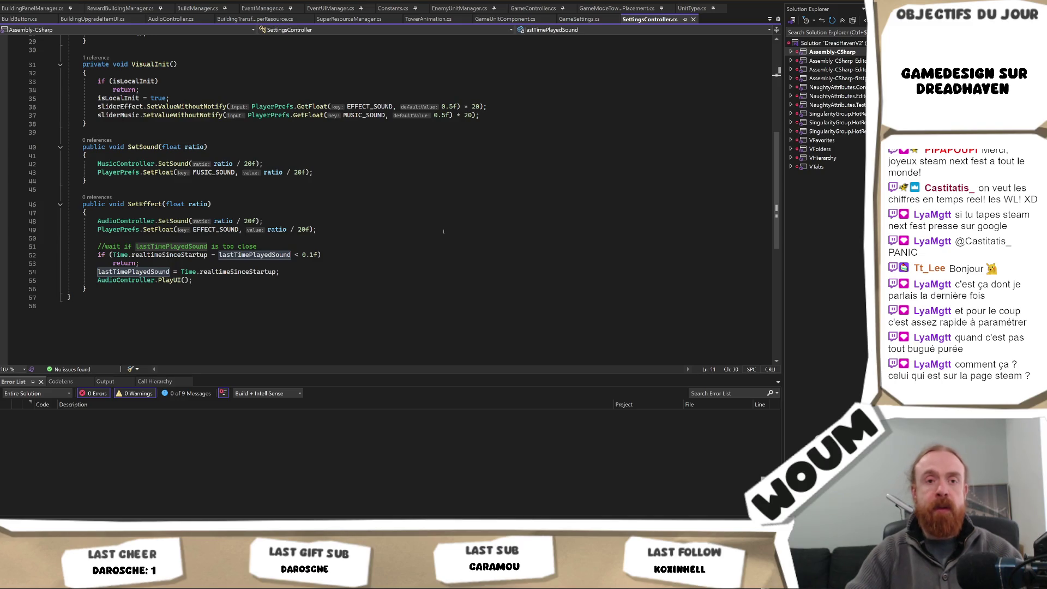
scroll(443, 231, up, 9)
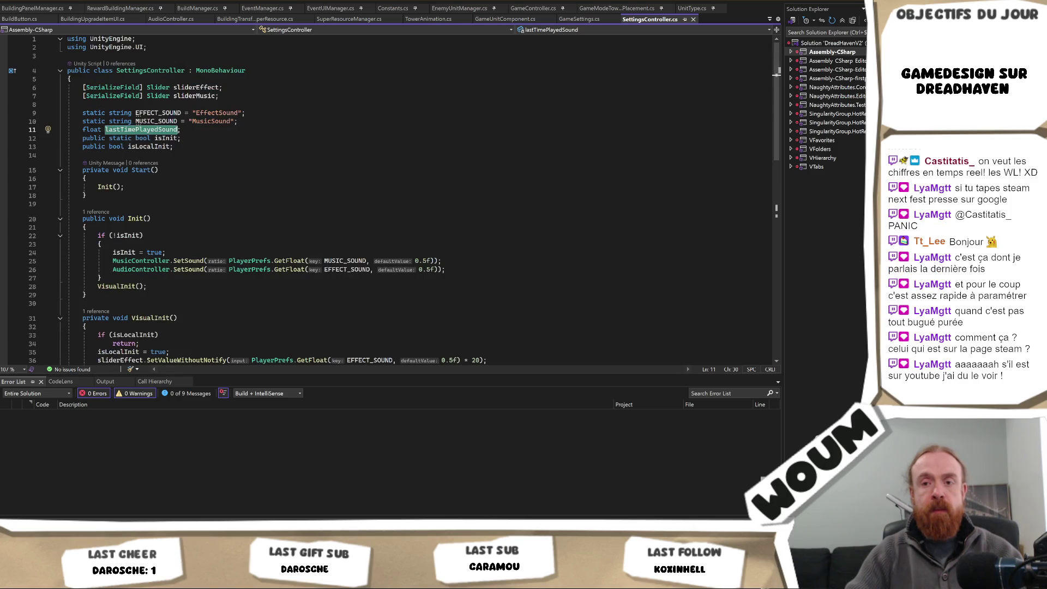
Step: Return to the browser showing the Steam Next Fest demo list around Tails & Talons
mouse_move(113, 578)
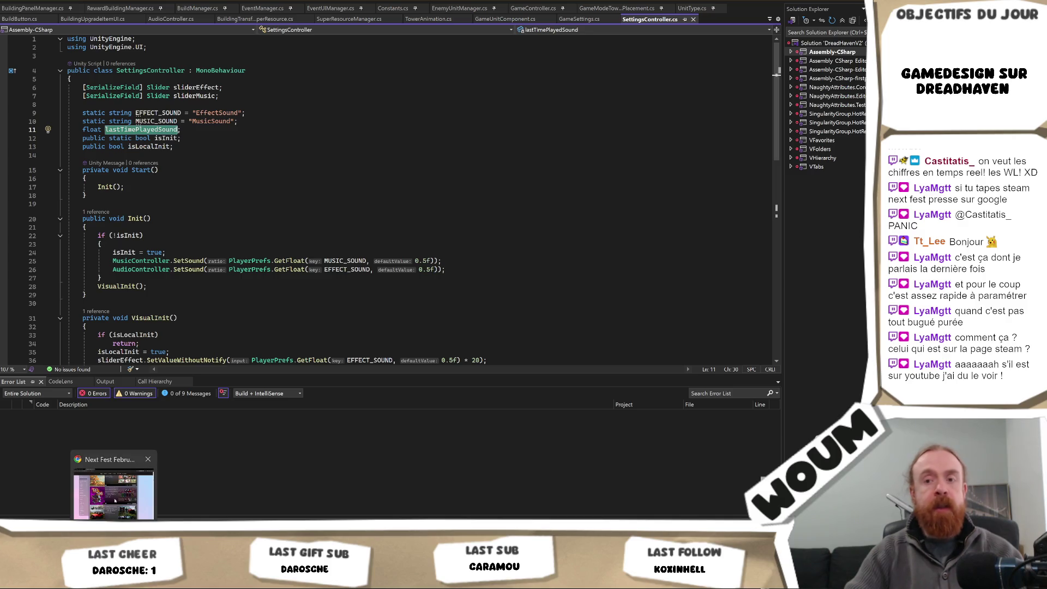
click(113, 485)
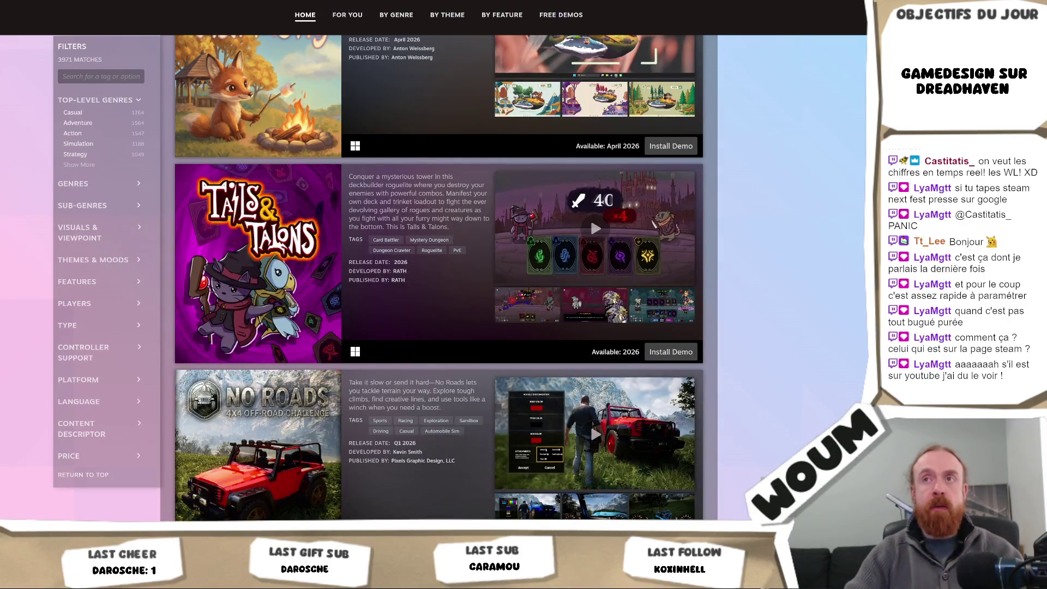
key(alt+Tab)
key(alt+Tab)
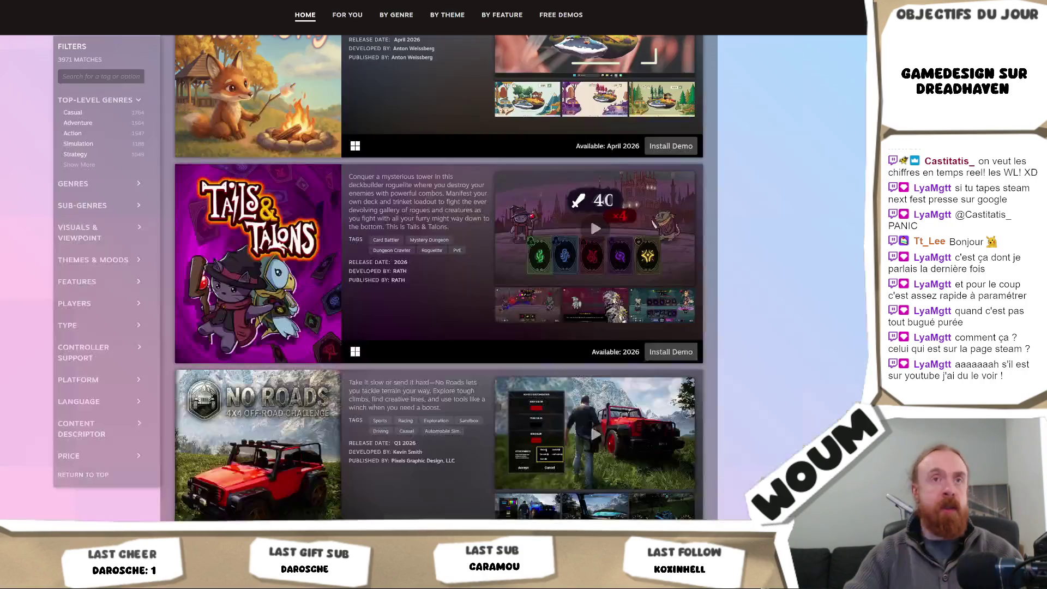
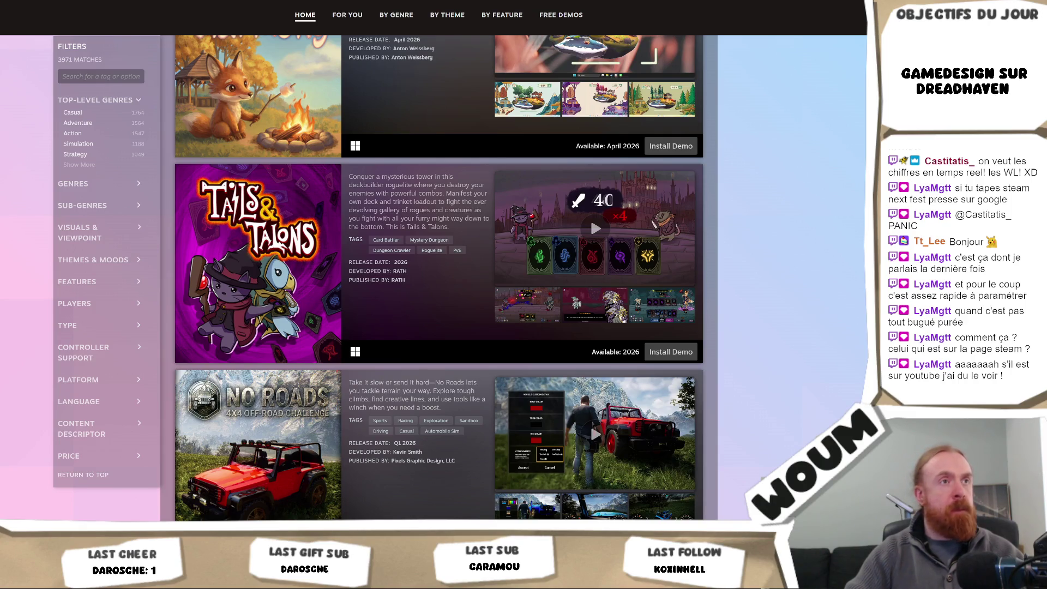
Step: Open the Teaser Kitty's Last Adventure video on YouTube from its pasted youtu.be link
key(alt+Tab)
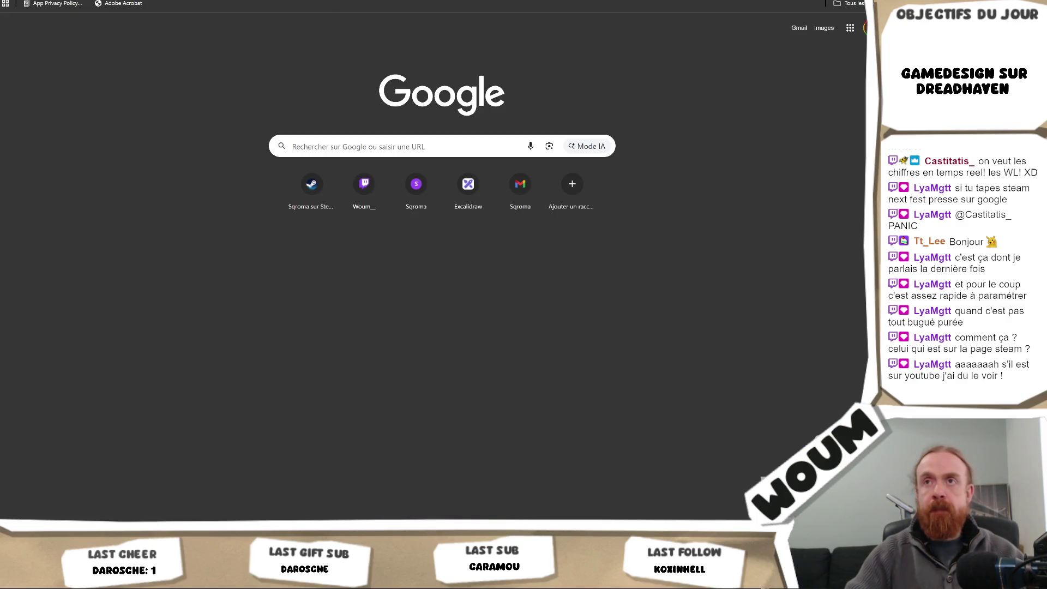
text(https://youtu.be/khza5mOE8SQ)
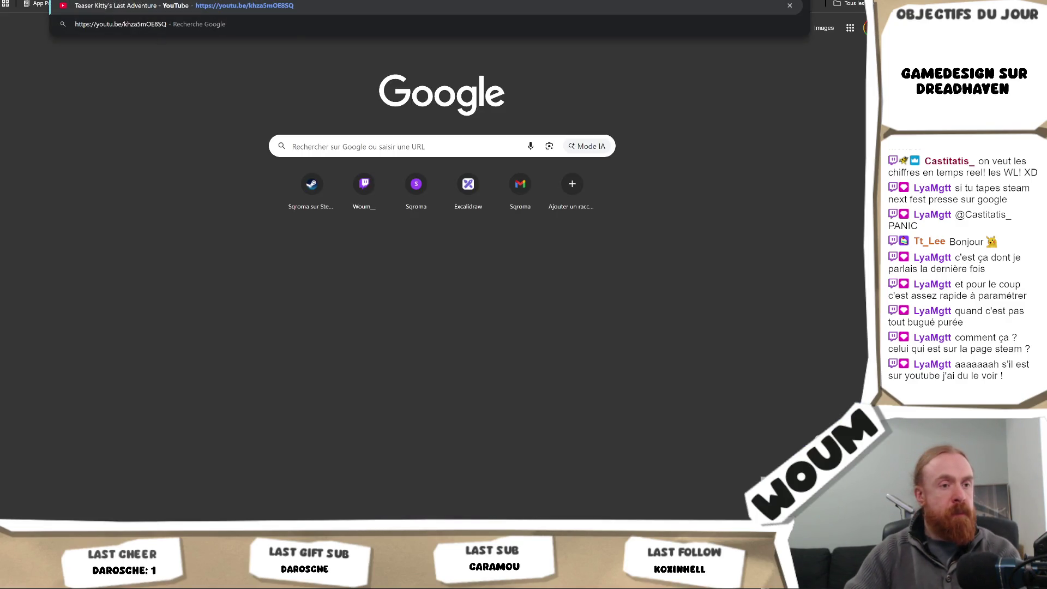
key(Return)
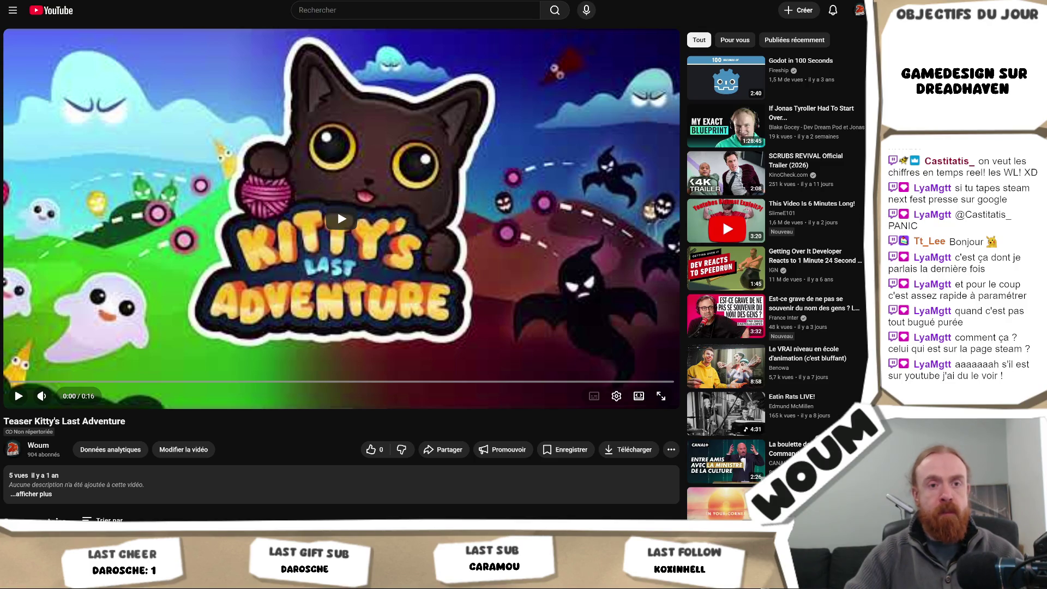
Step: Play the 16-second teaser, replay it, pause midway, and rewind it to 0:00
click(346, 147)
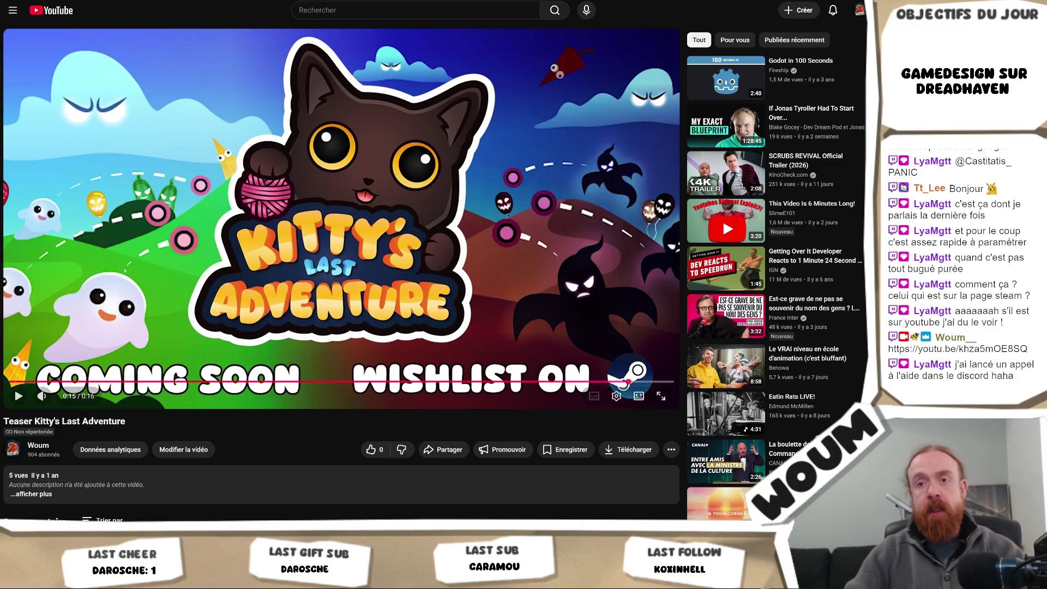
click(14, 382)
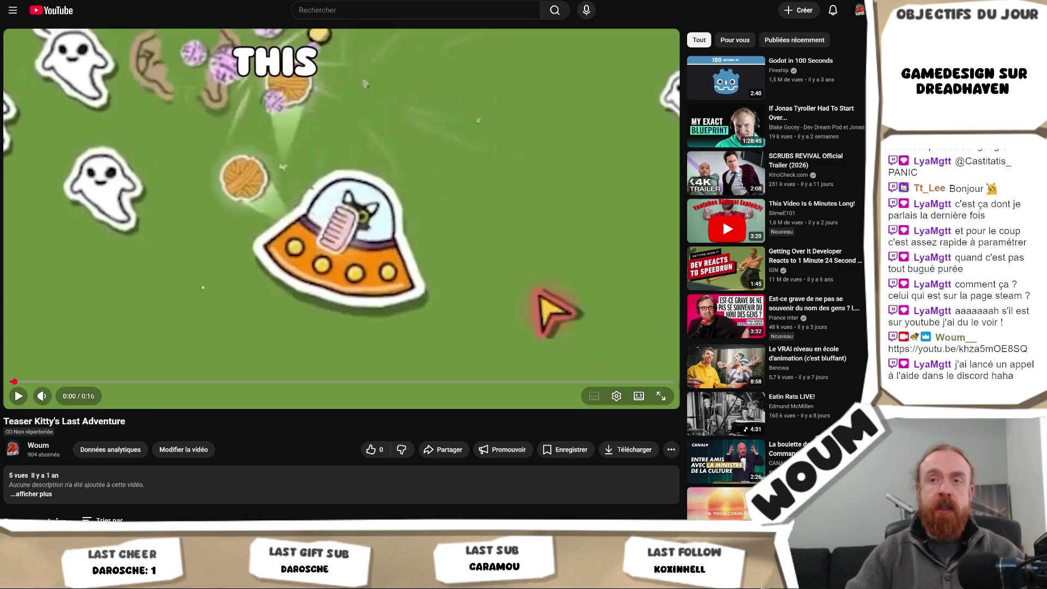
click(203, 287)
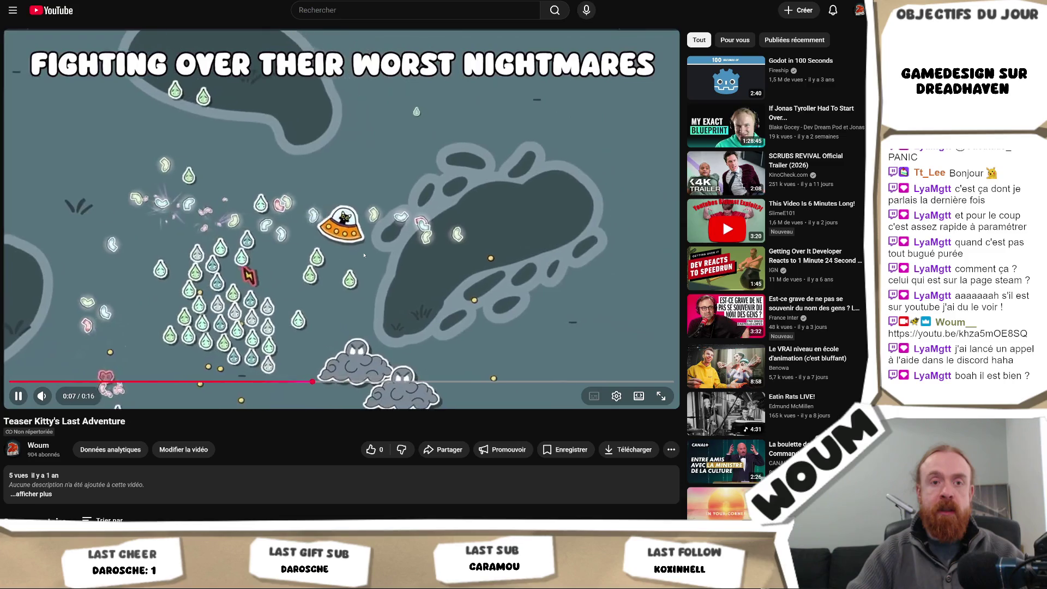
click(299, 265)
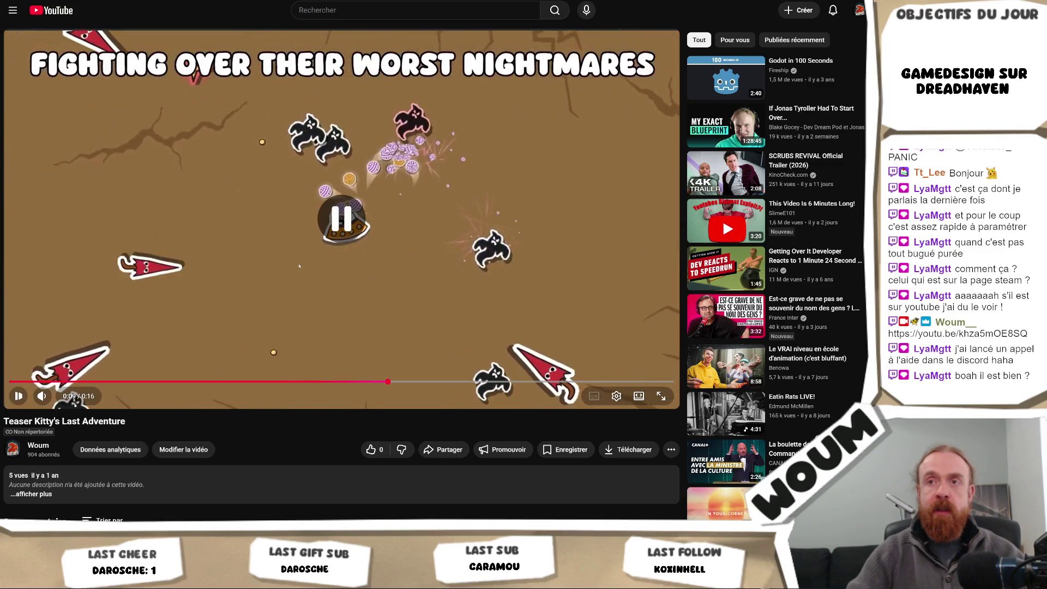
click(34, 380)
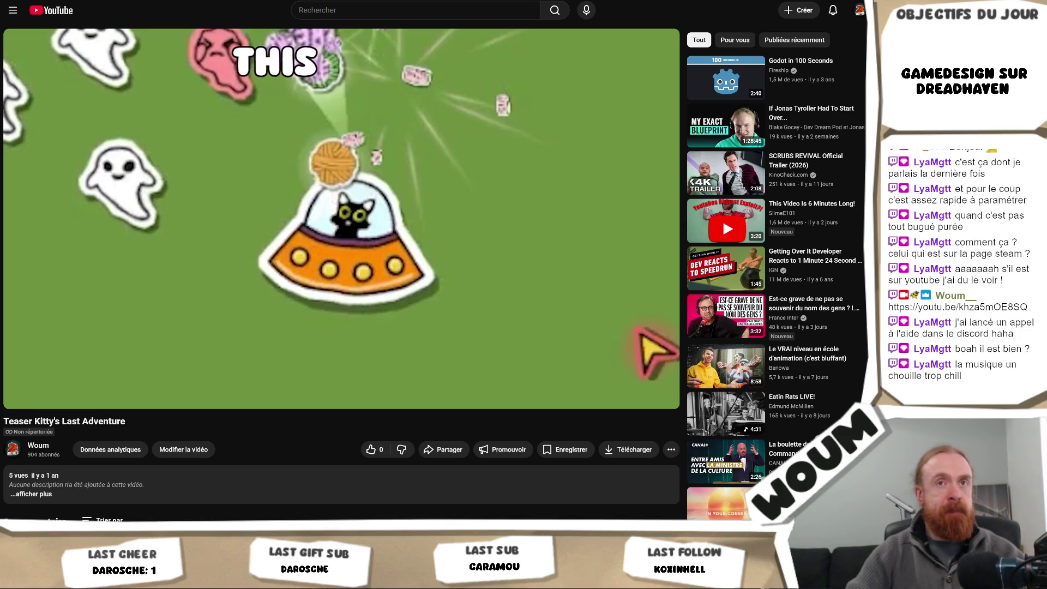
mouse_move(192, 242)
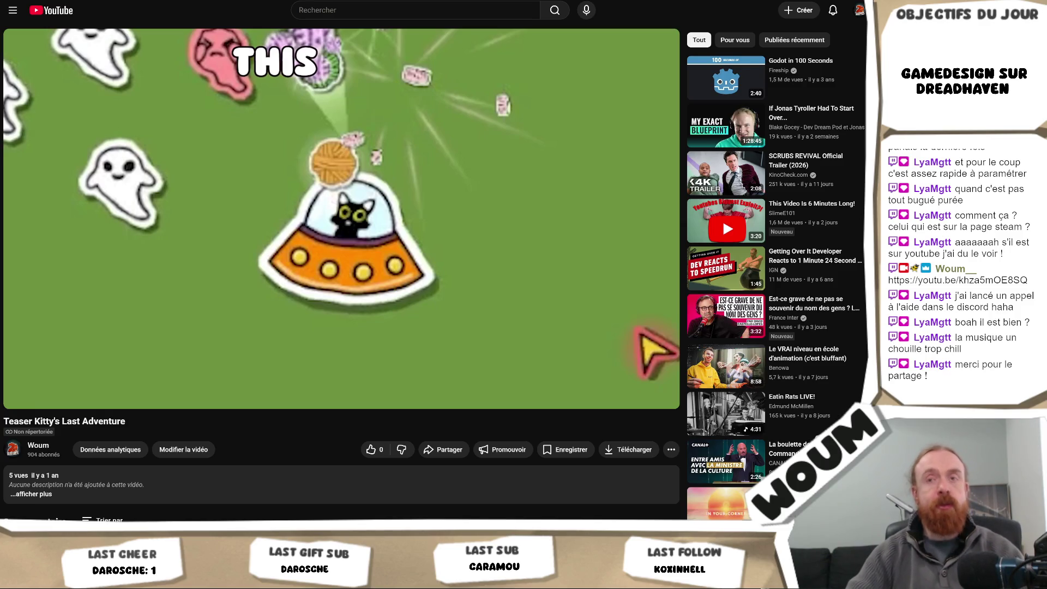
mouse_move(295, 223)
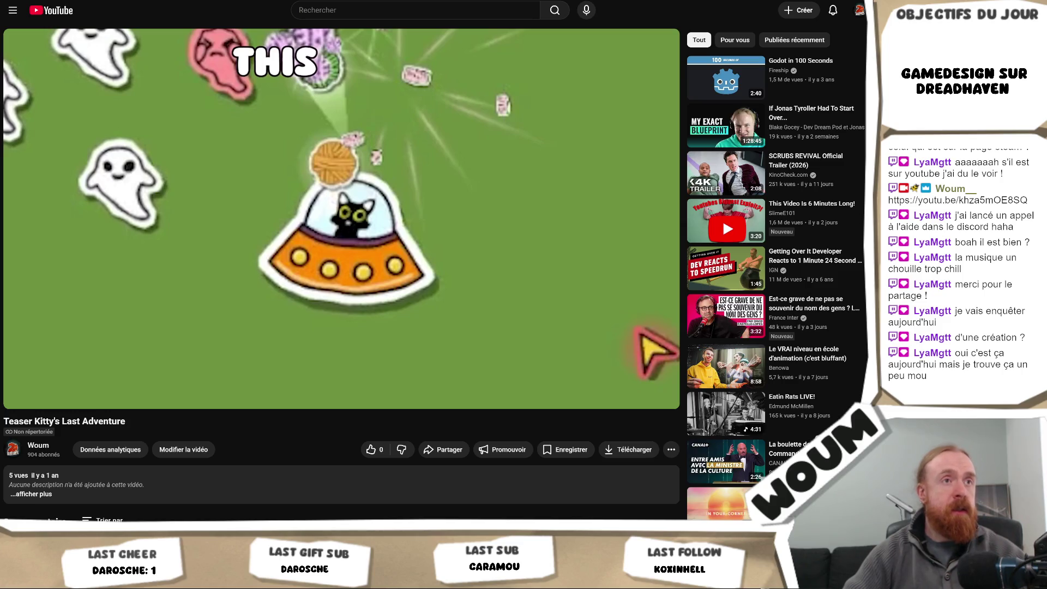
Step: On the black Paint canvas, set the text size to 22 and try out some test characters
key(alt+Tab)
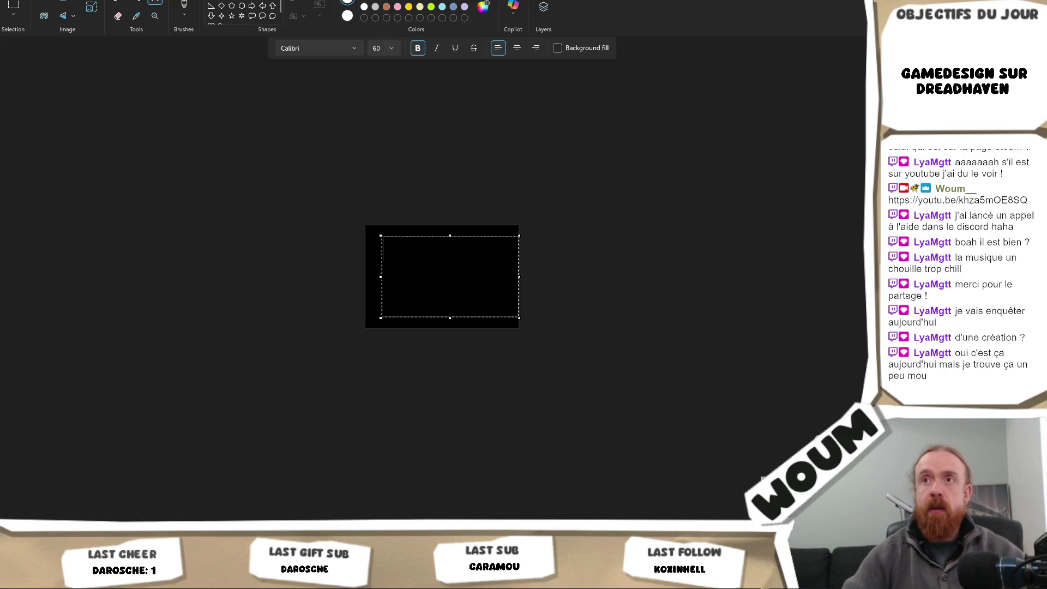
click(390, 48)
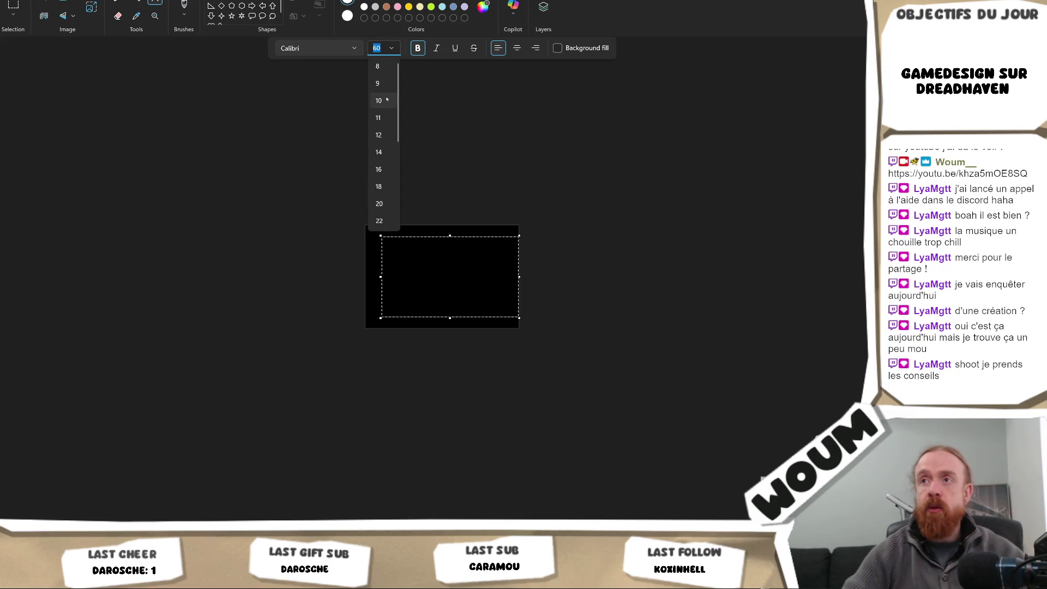
click(379, 220)
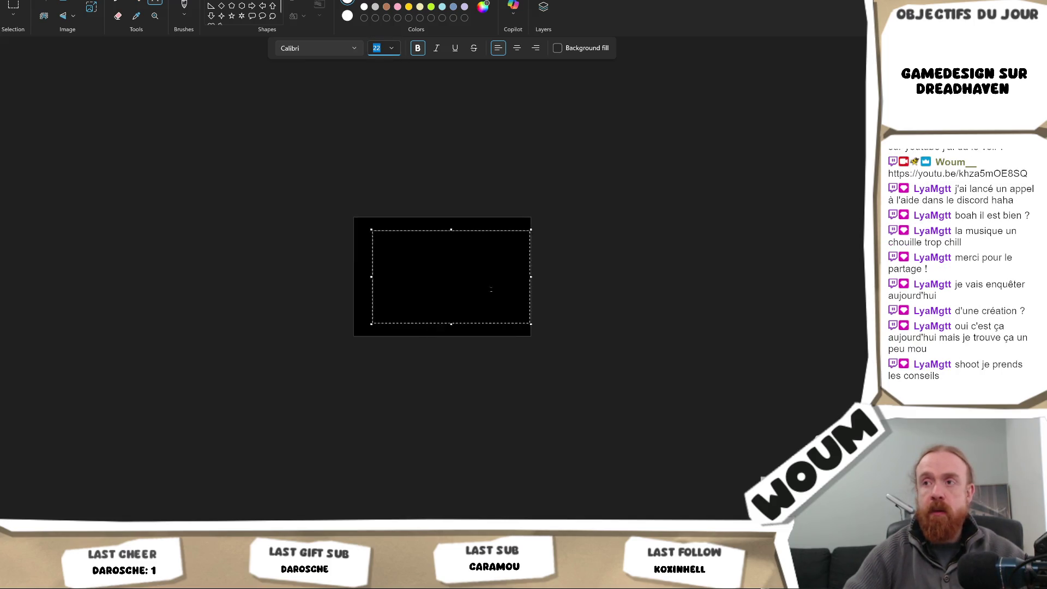
ctrl+scroll(491, 289, up, 3)
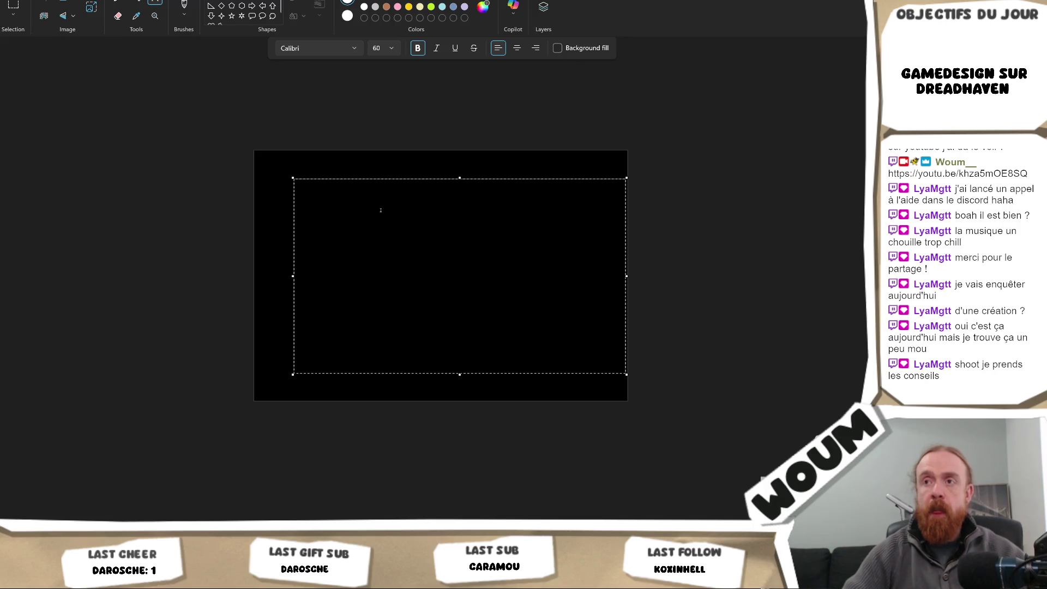
text(dsdqd)
key(ctrl+a)
key(BackSpace)
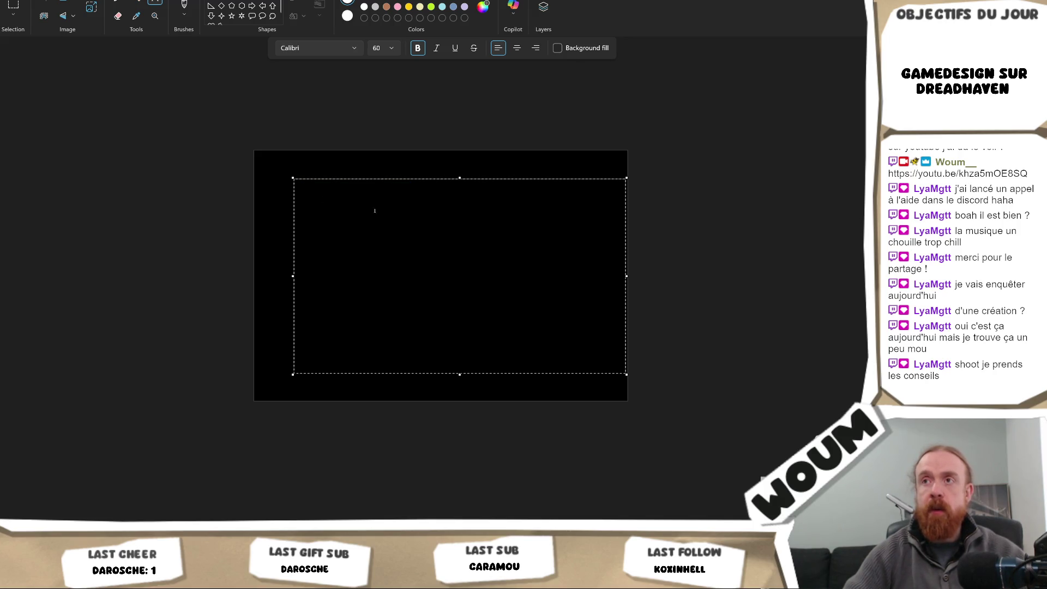
Step: Retype and erase the test text, then reapply font size 22
text(sqdds)
key(ctrl+a)
click(410, 220)
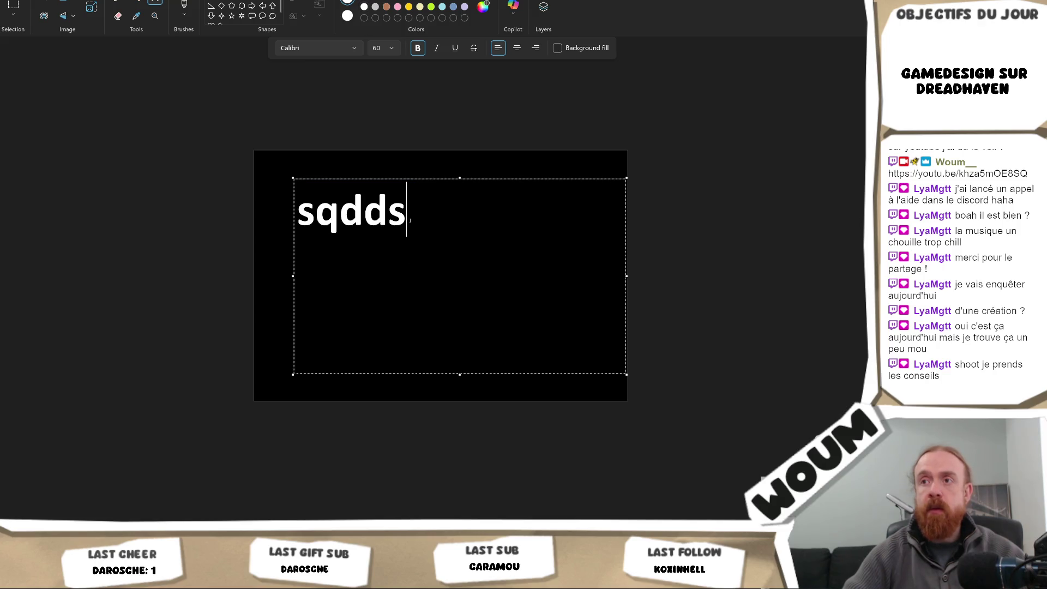
key(BackSpace)
key(BackSpace)
key(BackSpace)
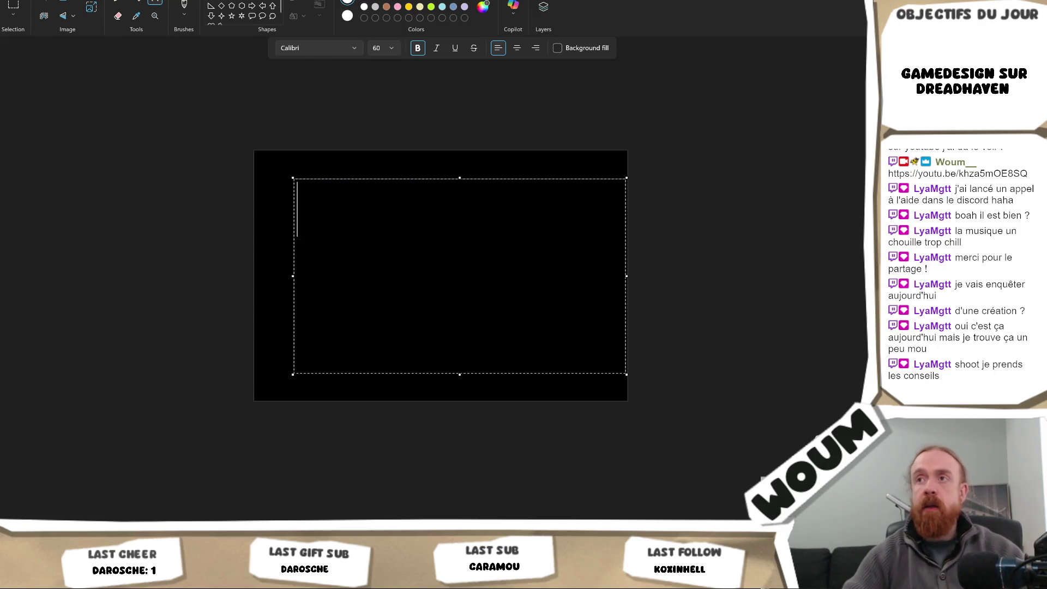
click(391, 48)
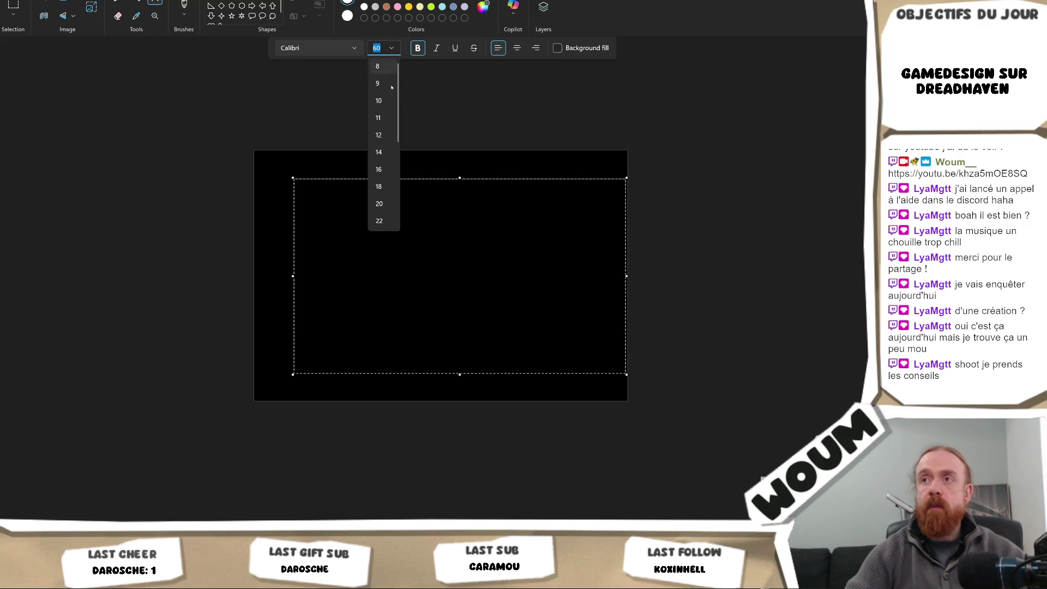
click(391, 221)
Step: Clear the test text and discard the draft openings '-tu comm' and '-commence'
text(dqds)
key(BackSpace)
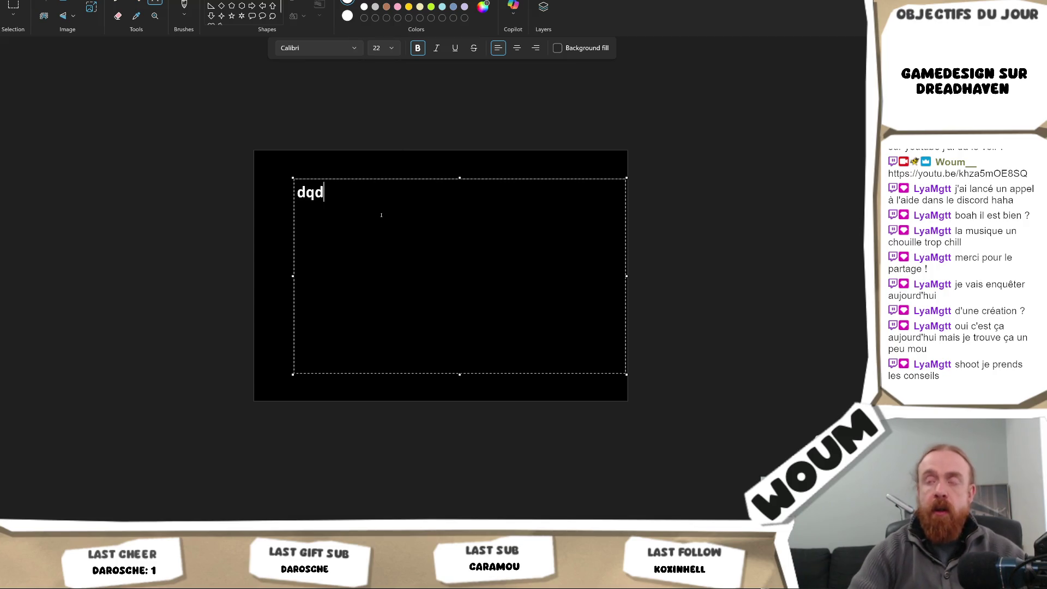
key(BackSpace)
key(BackSpace)
key(BackSpace)
text(-)
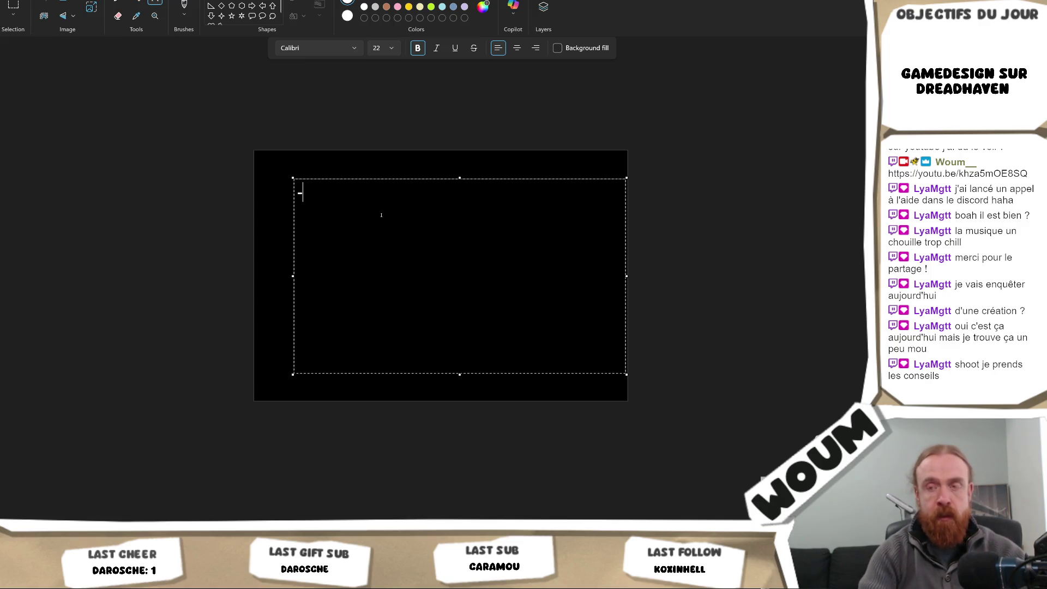
text(tu comm)
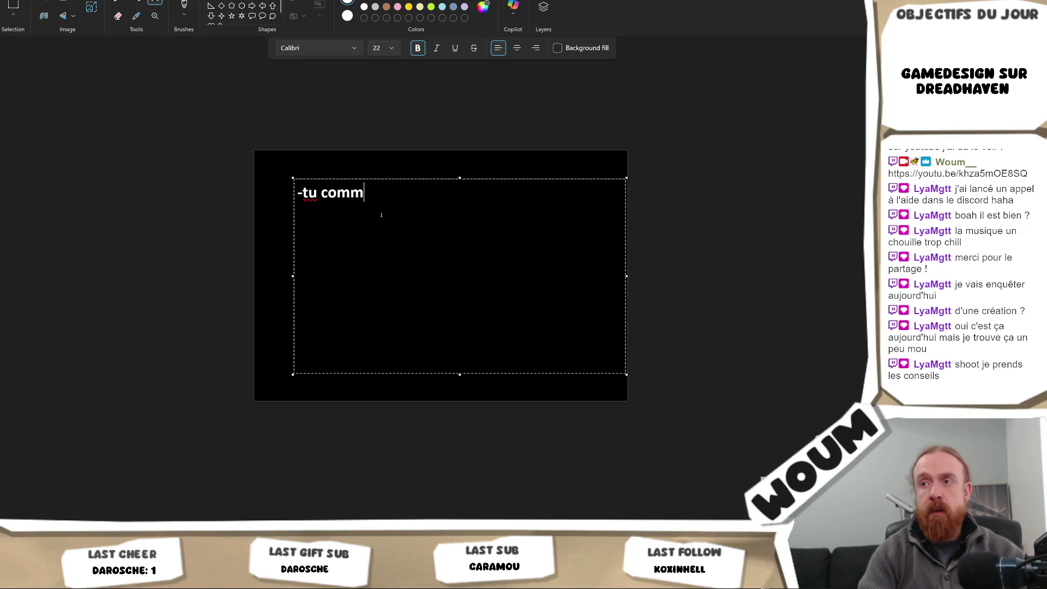
key(BackSpace)
key(BackSpace)
key(BackSpace)
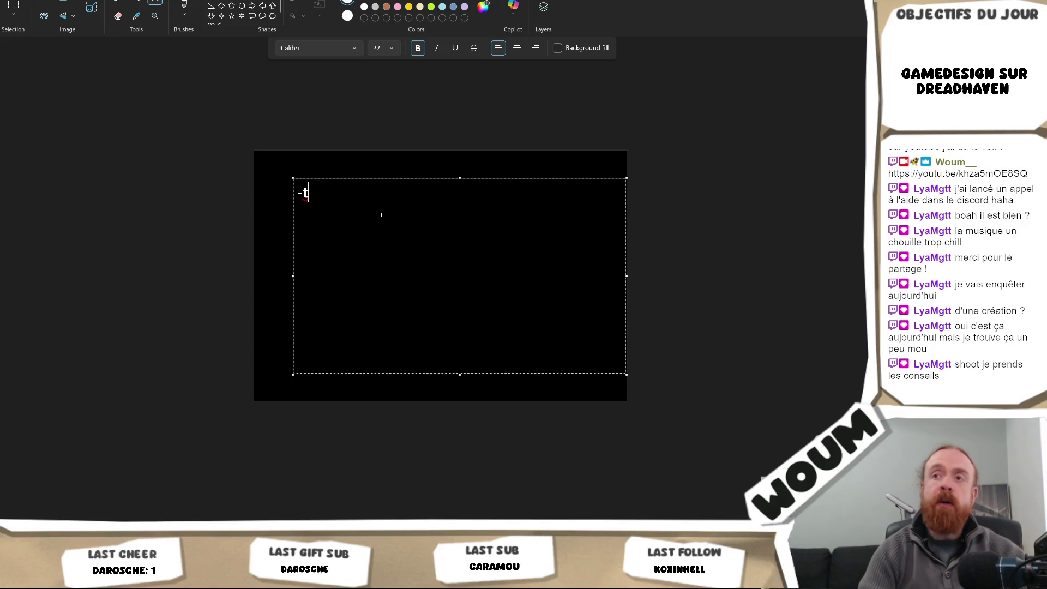
key(BackSpace)
key(BackSpace)
key(Return)
key(BackSpace)
text(-)
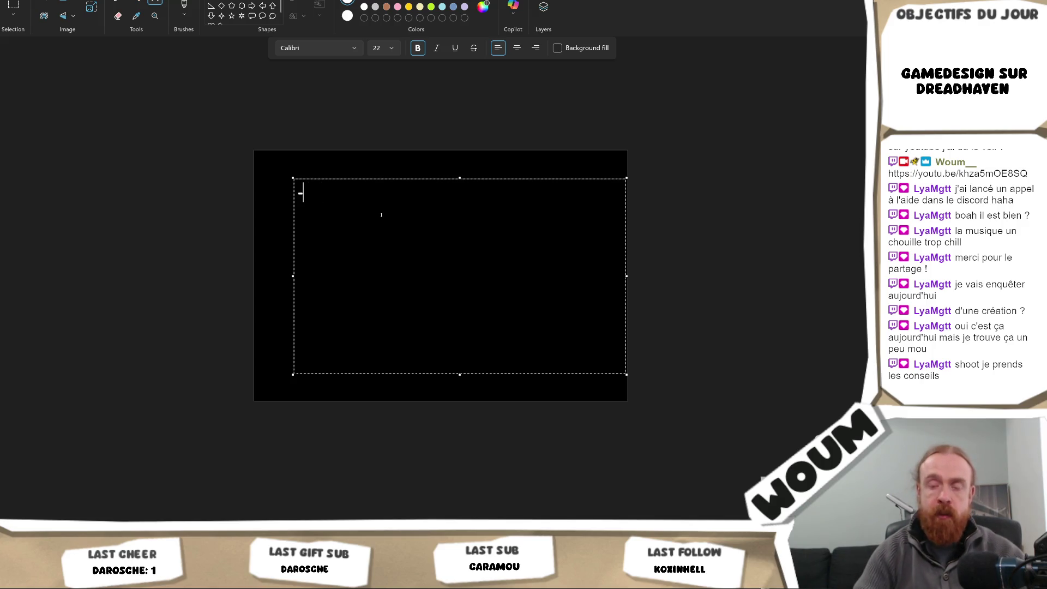
text(commence)
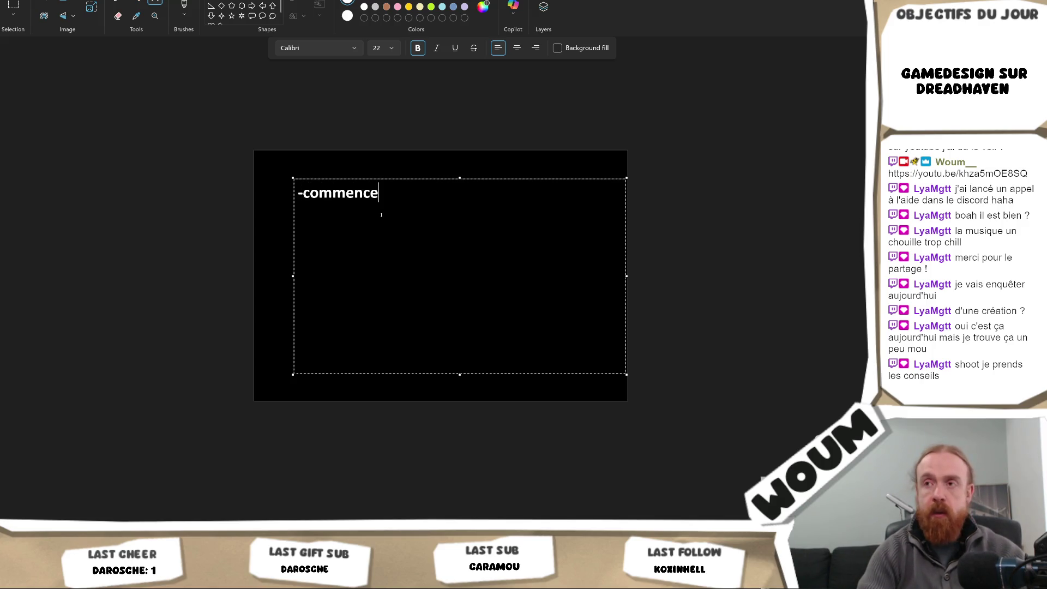
key(ctrl+a)
key(BackSpace)
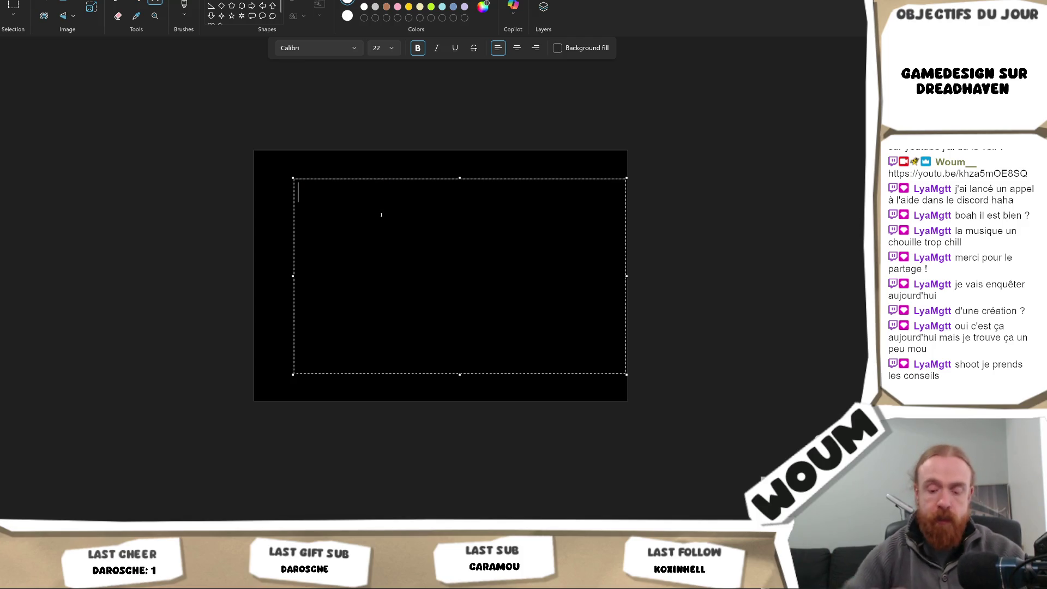
Step: Type '-début => fin' and '-pleins de fins', adding 'de création' to each line
text(-)
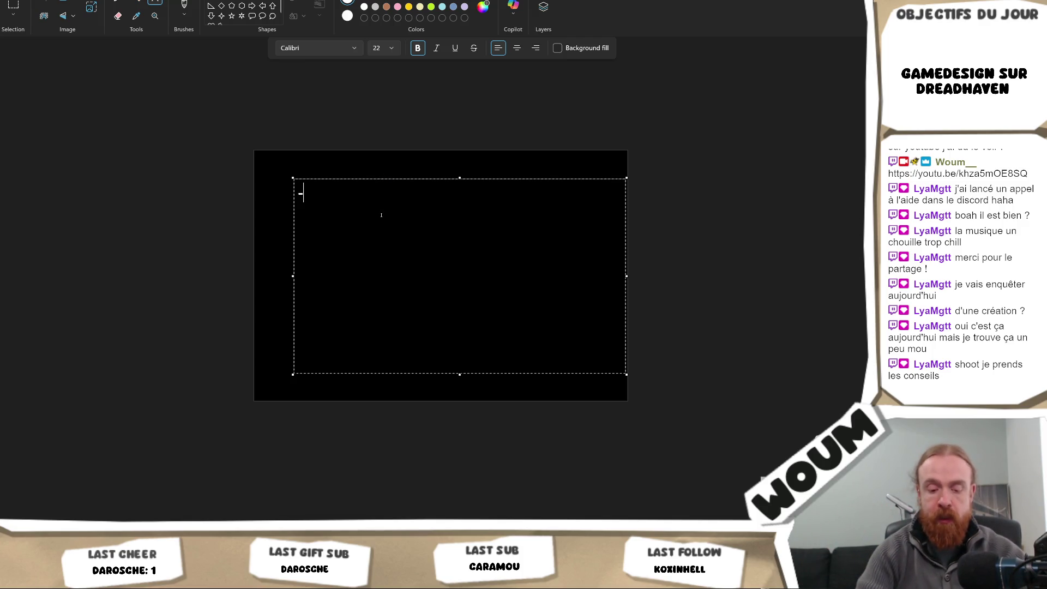
text(début =)
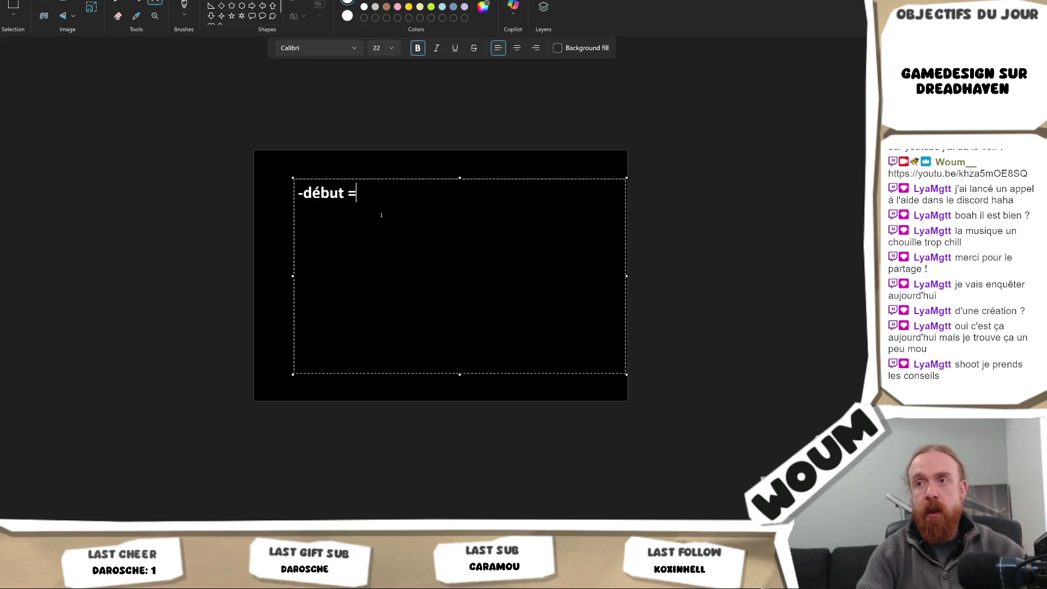
text(> fin)
key(Return)
text(-)
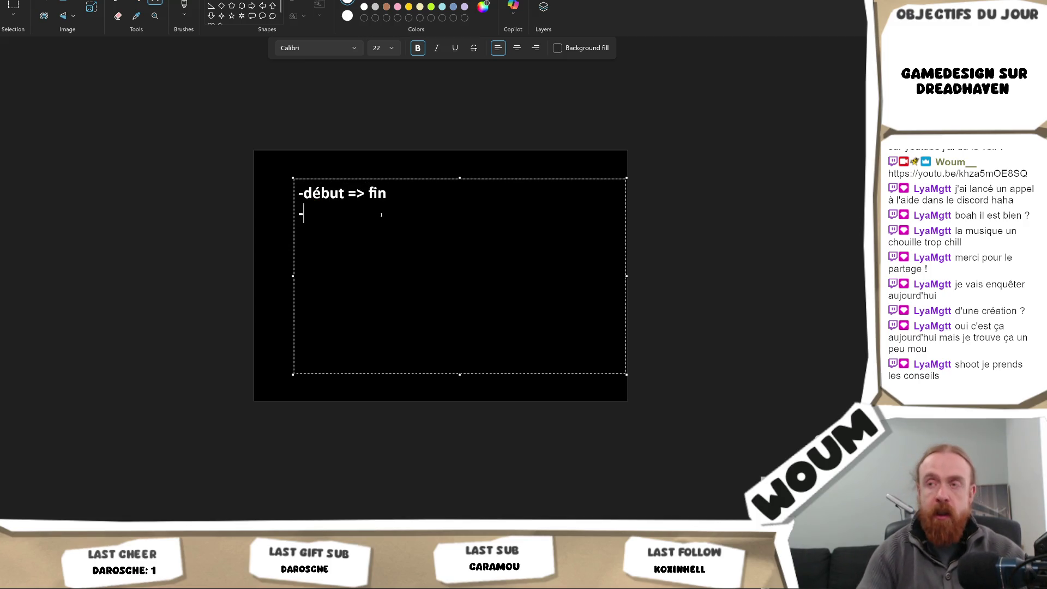
text(pleins de )
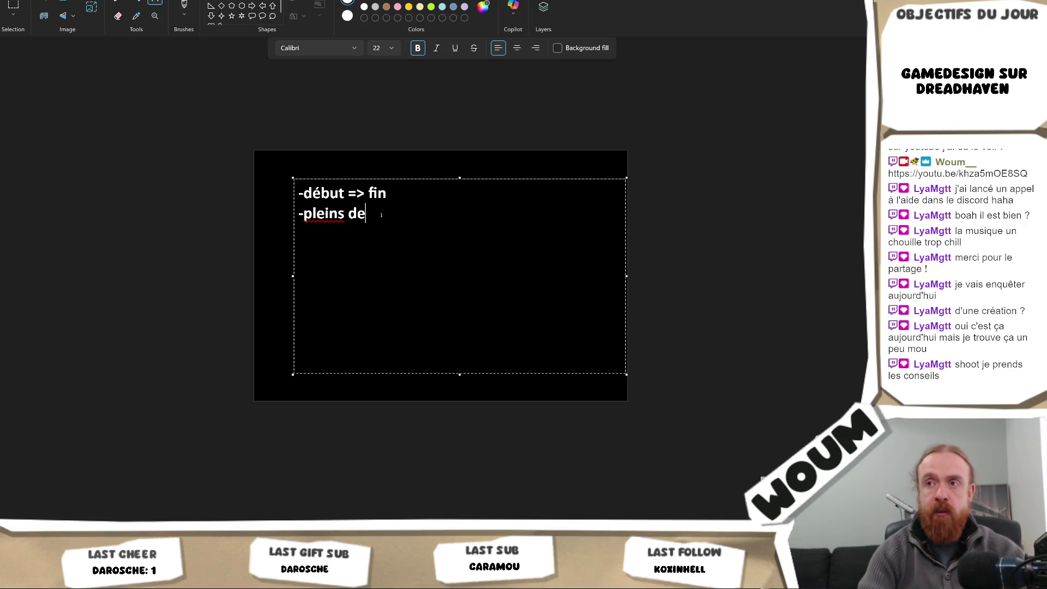
text(fins)
key(Return)
key(Return)
key(Up)
key(Up)
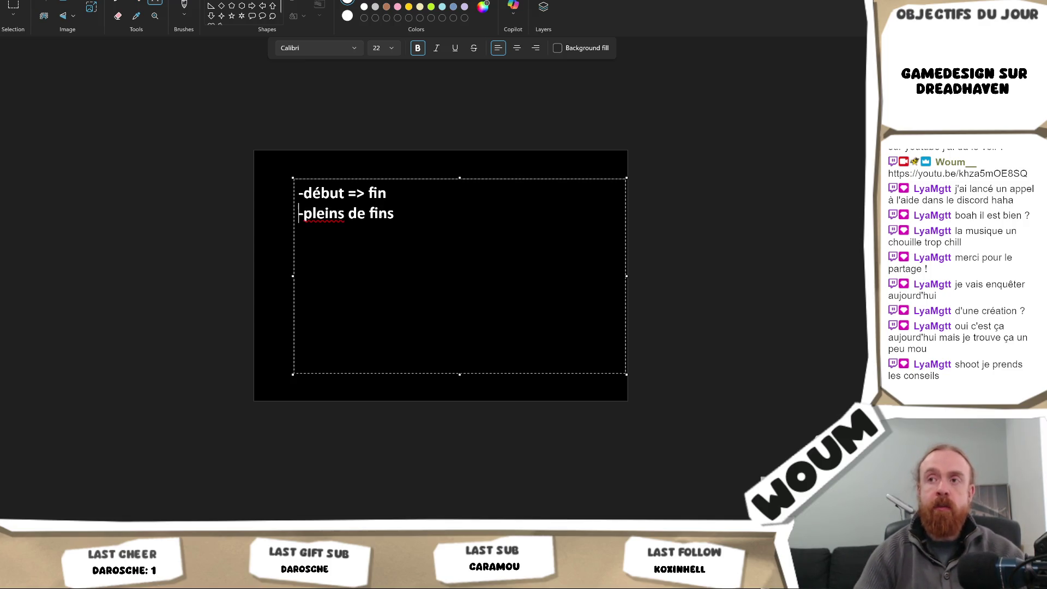
key(Left)
text(de création)
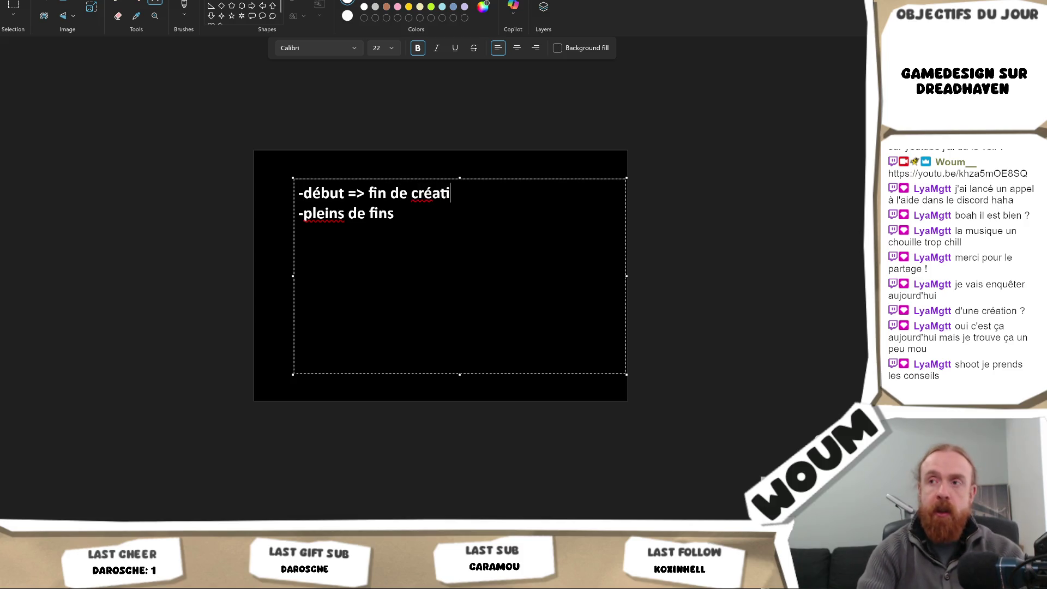
key(Down)
text(de )
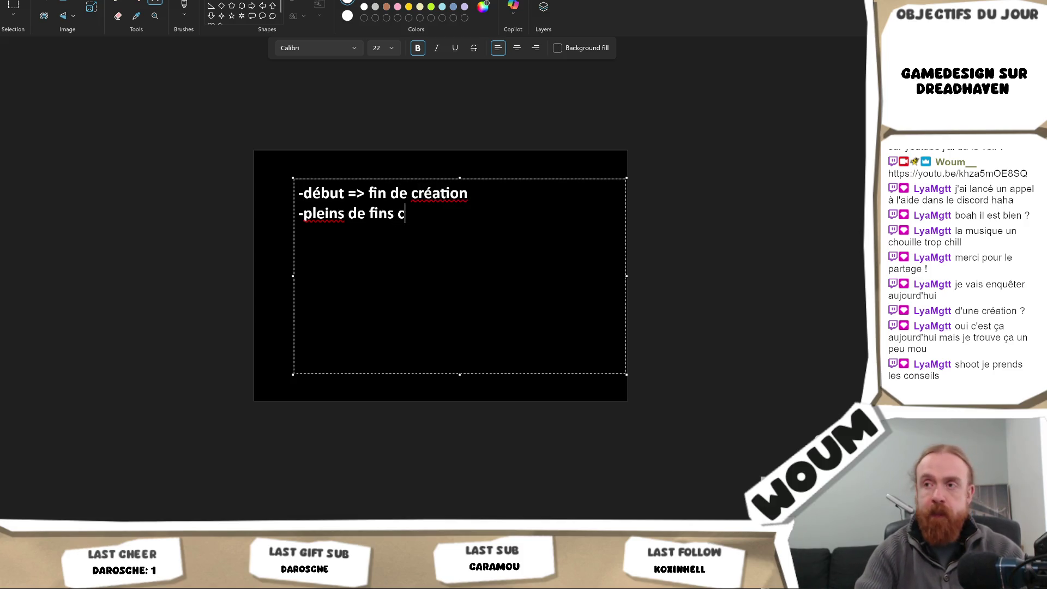
text(création)
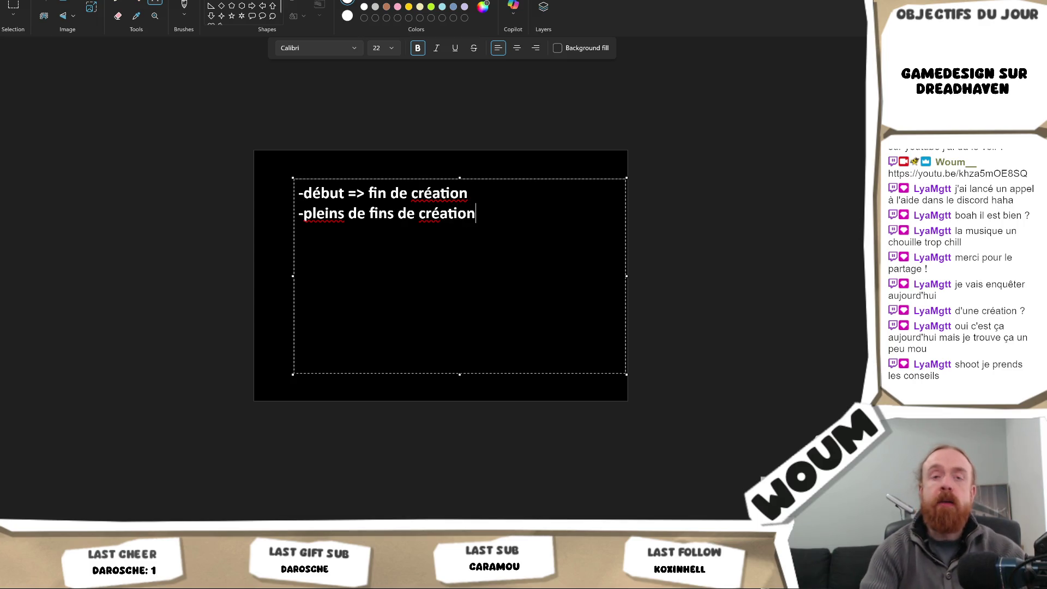
text( -pleins)
key(Return)
key(Return)
key(Return)
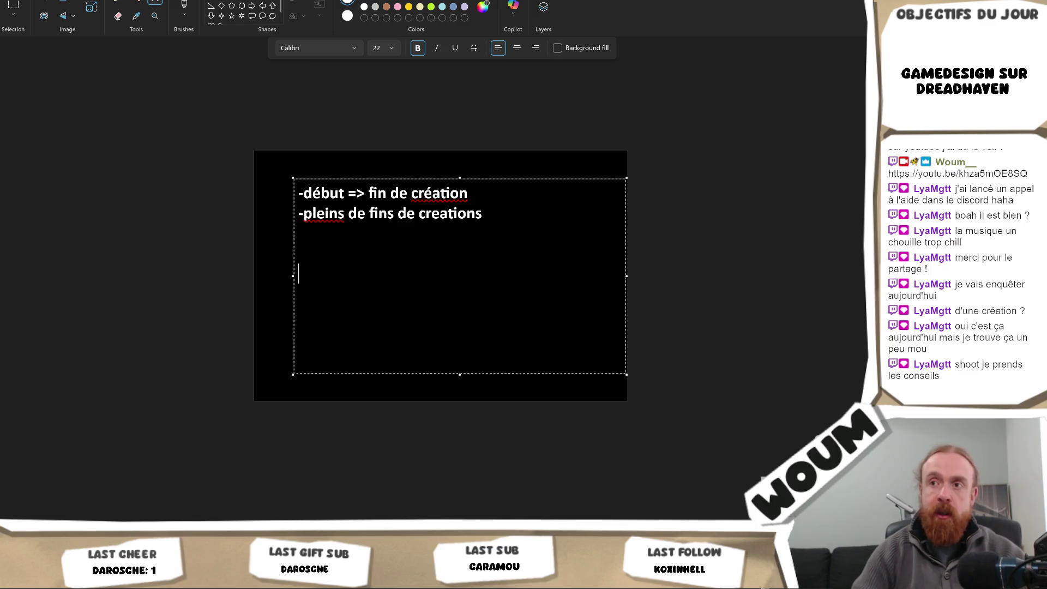
Step: Insert 'cut => mid cut' so the first note reads '-début cut => mid cut => fin de création'
key(Up)
key(Up)
key(Up)
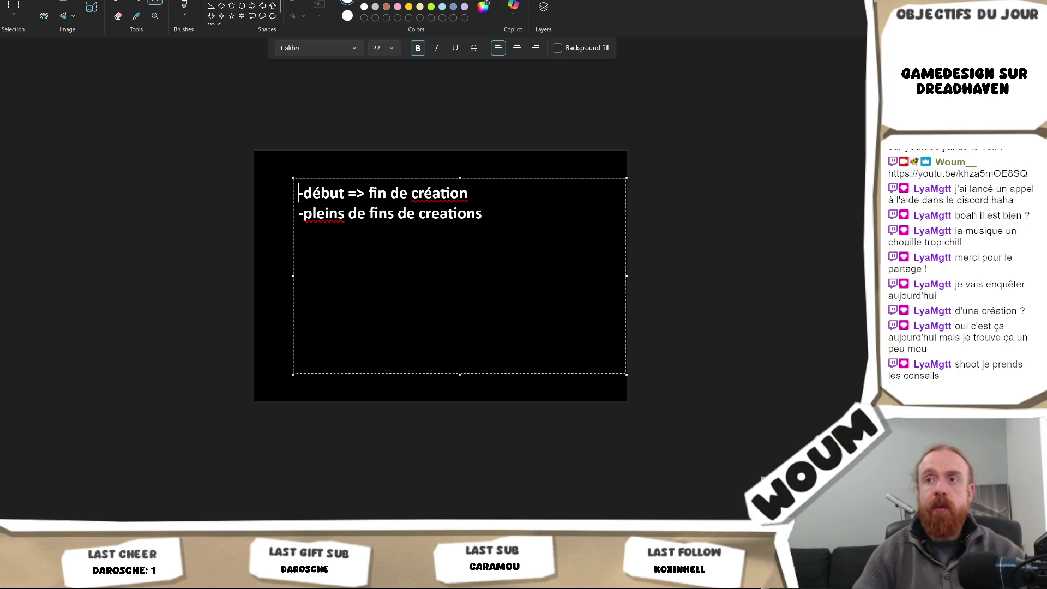
key(Right)
key(Right)
key(Right)
key(Right)
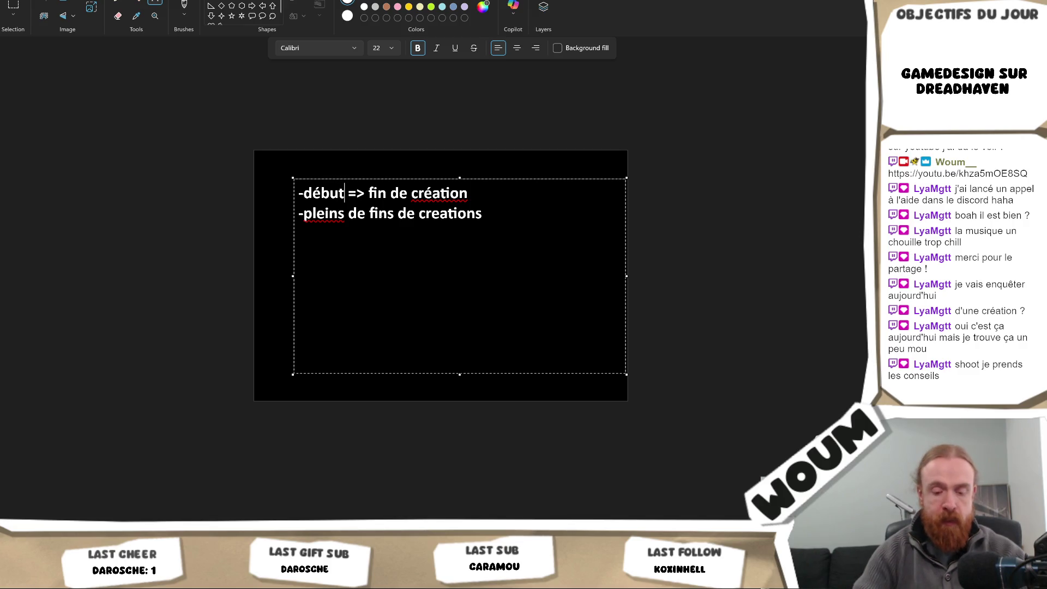
text(cut=> mid)
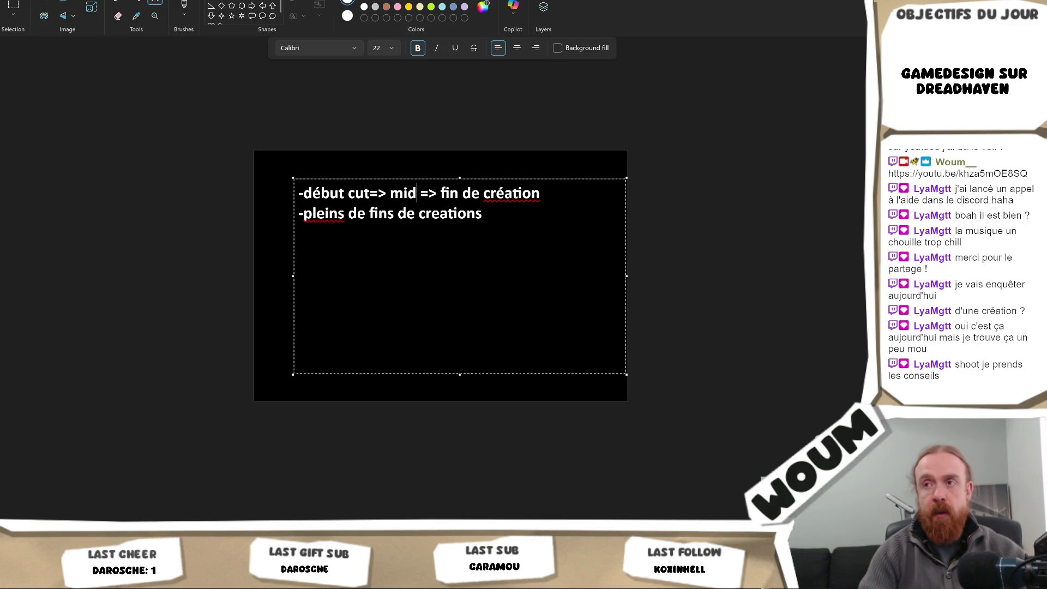
text( cut)
key(Left)
key(Left)
key(Left)
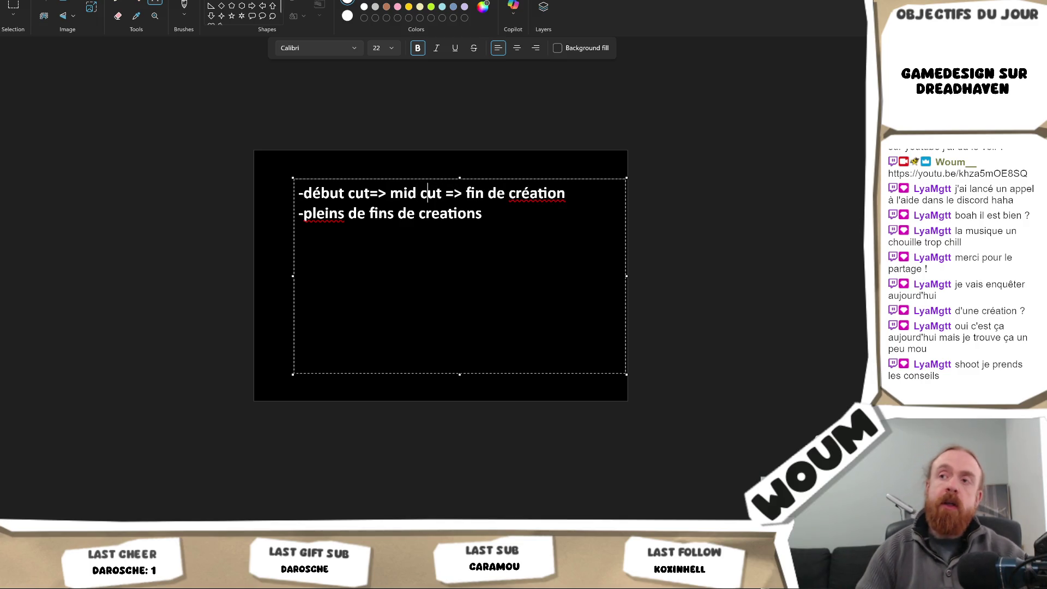
key(Right)
key(Right)
key(Right)
key(Right)
key(Right)
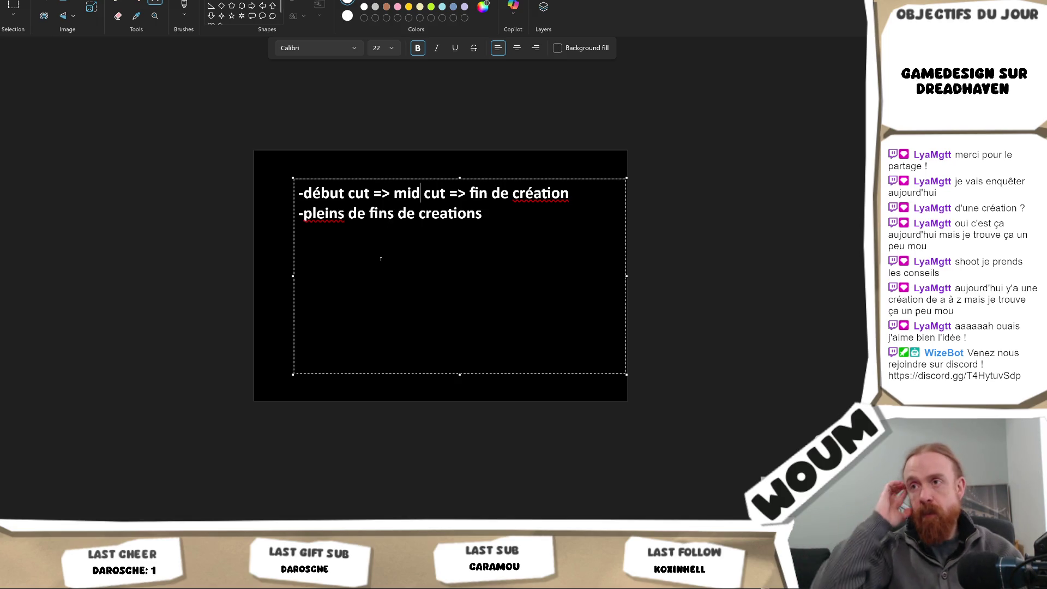
Step: Move the '-pleins de fins de creations' line above the first note, with a blank line between
key(Down)
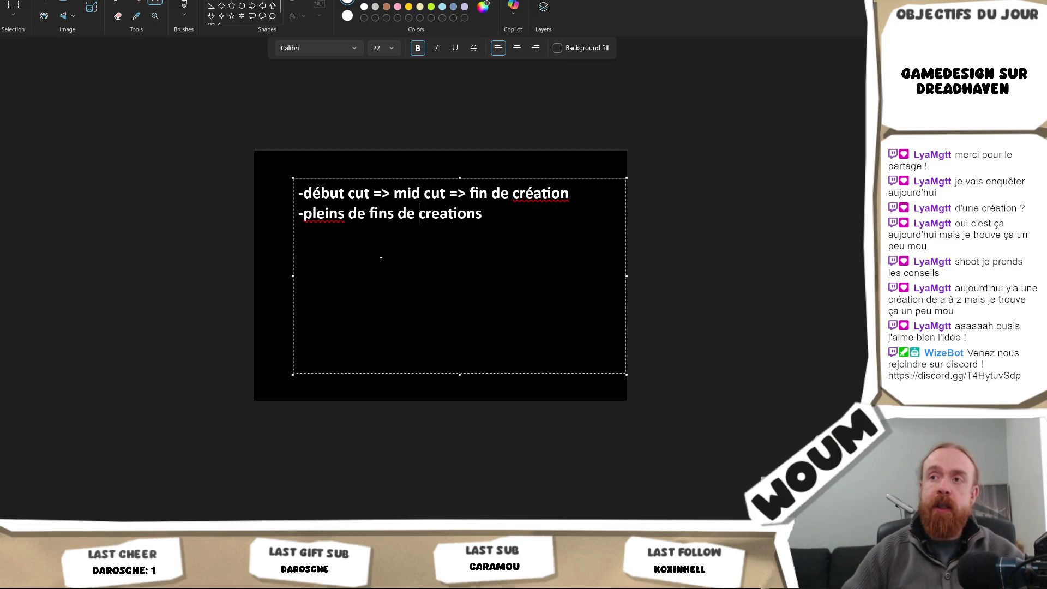
drag(533, 208, 253, 219)
key(ctrl+c)
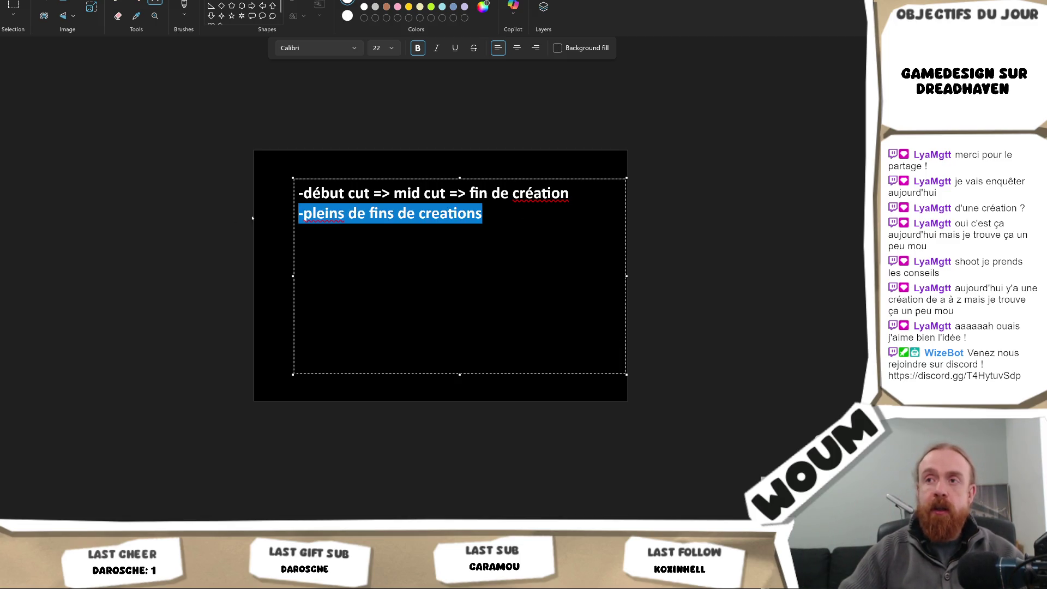
key(BackSpace)
key(BackSpace)
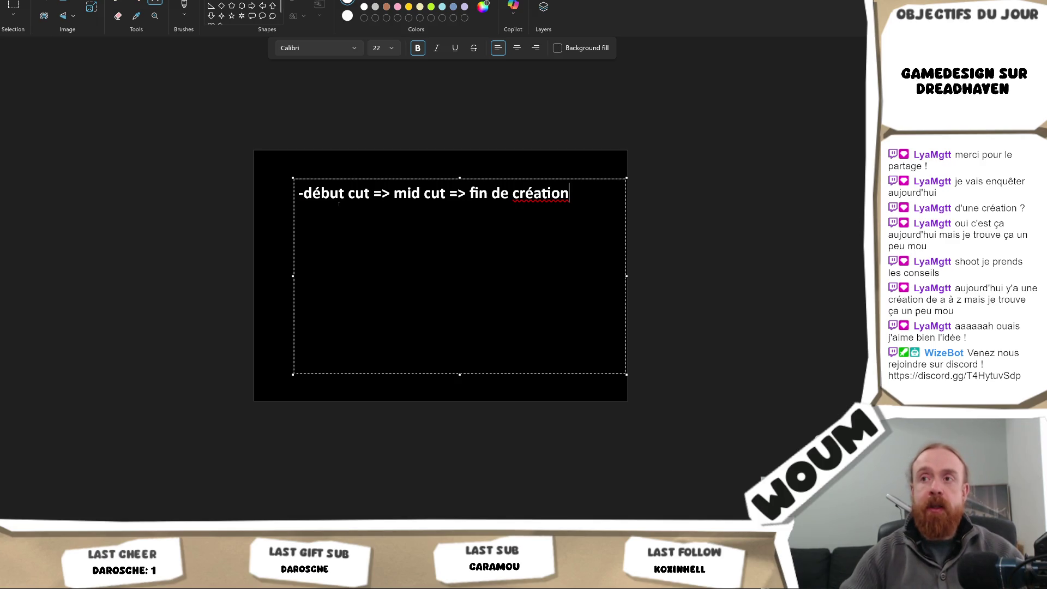
key(Left)
key(Left)
key(Left)
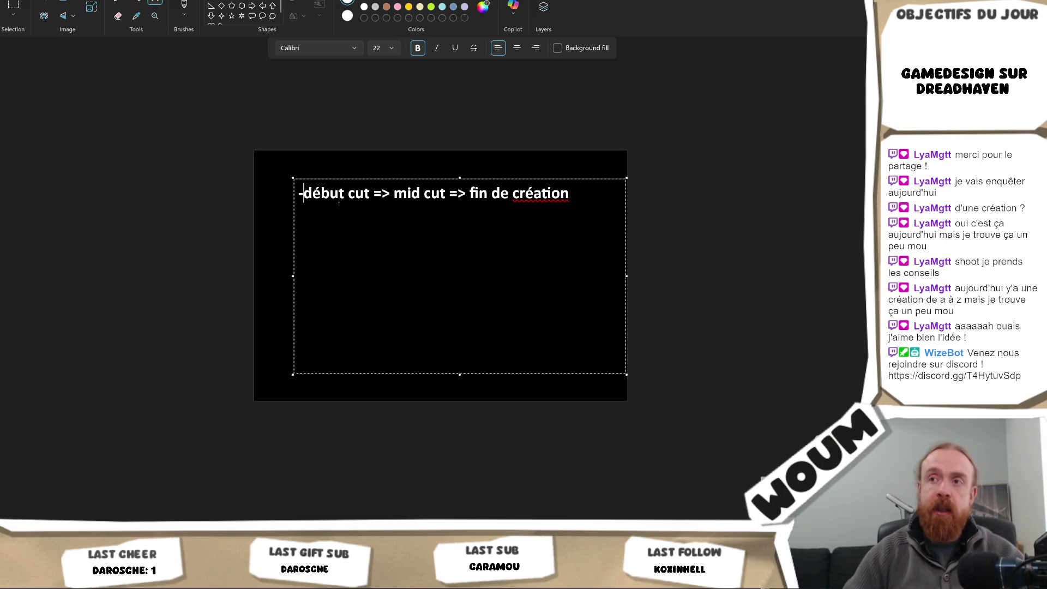
key(Left)
key(ctrl+v)
key(Return)
key(Return)
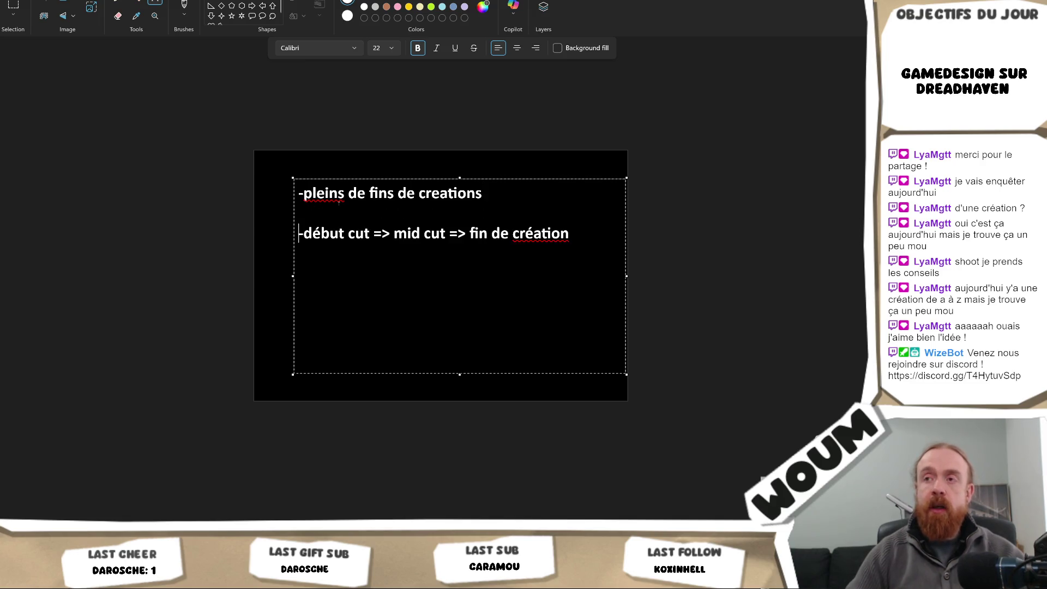
key(Up)
key(Left)
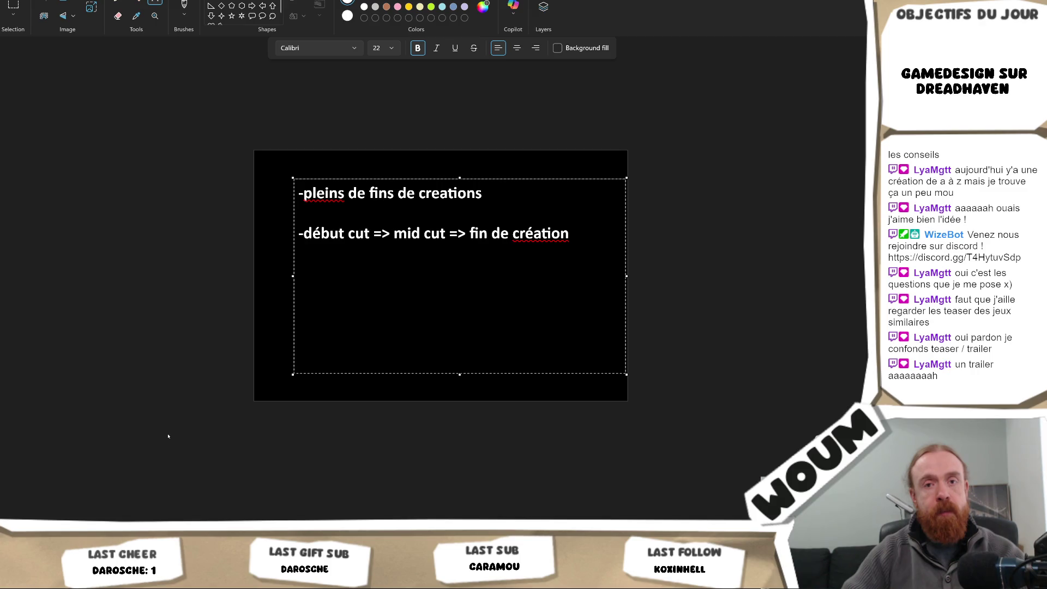
Step: Select both notes, '-pleins de fins de creations' and '-début cut => mid cut…', in the text box
click(406, 217)
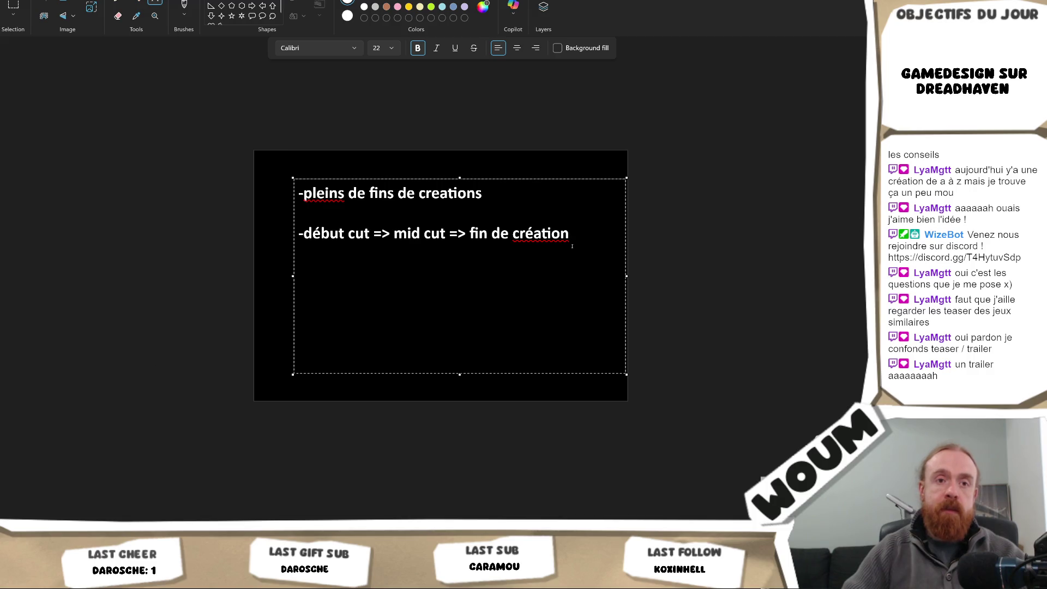
key(ctrl+End)
key(ctrl+a)
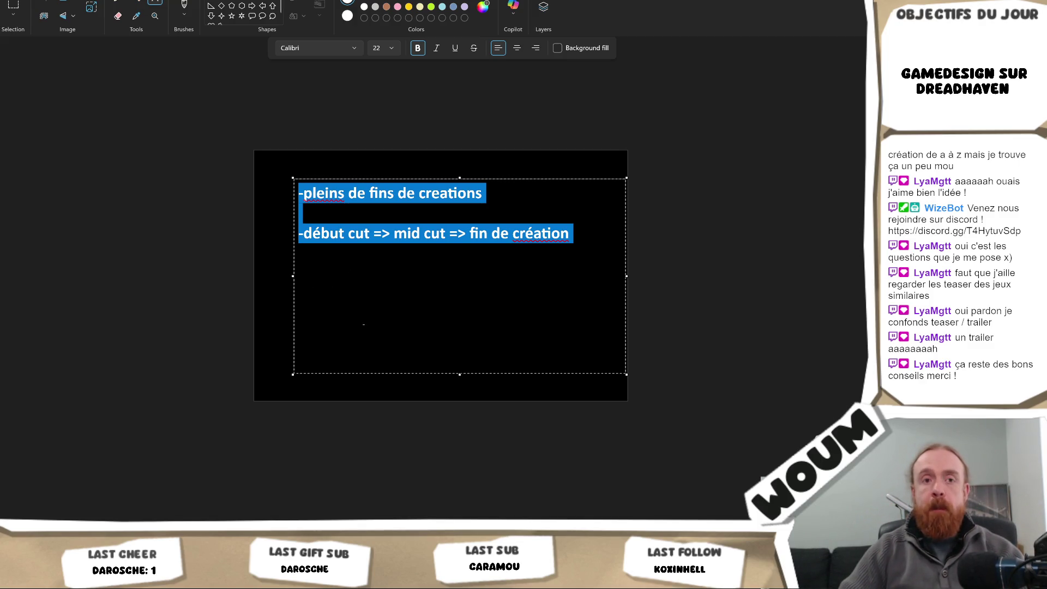
Step: Bring back the YouTube teaser window and open a new tab for Trinket Bag Maker's Steam page
mouse_move(113, 578)
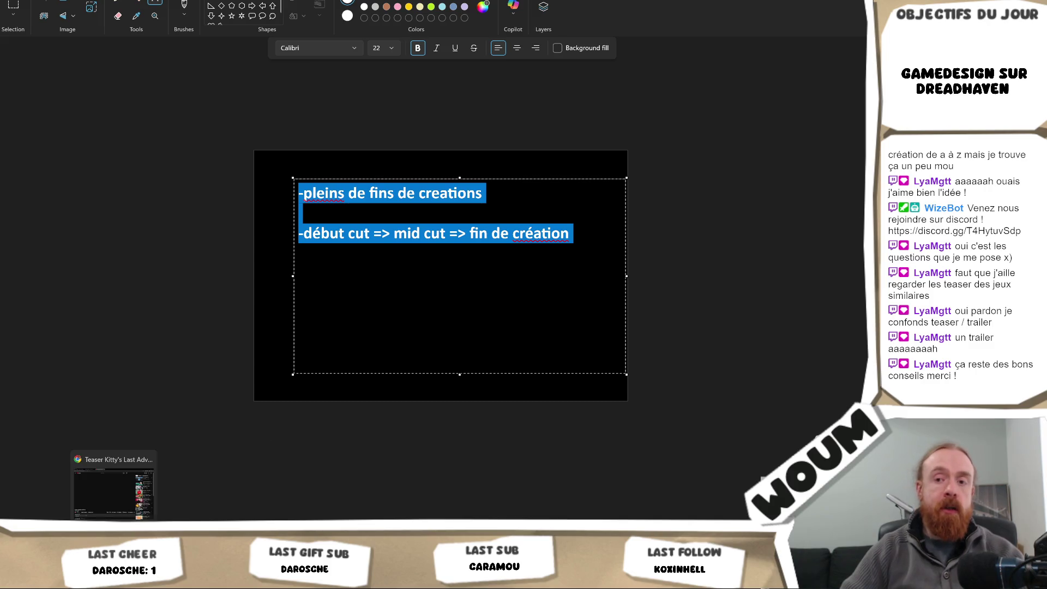
click(111, 487)
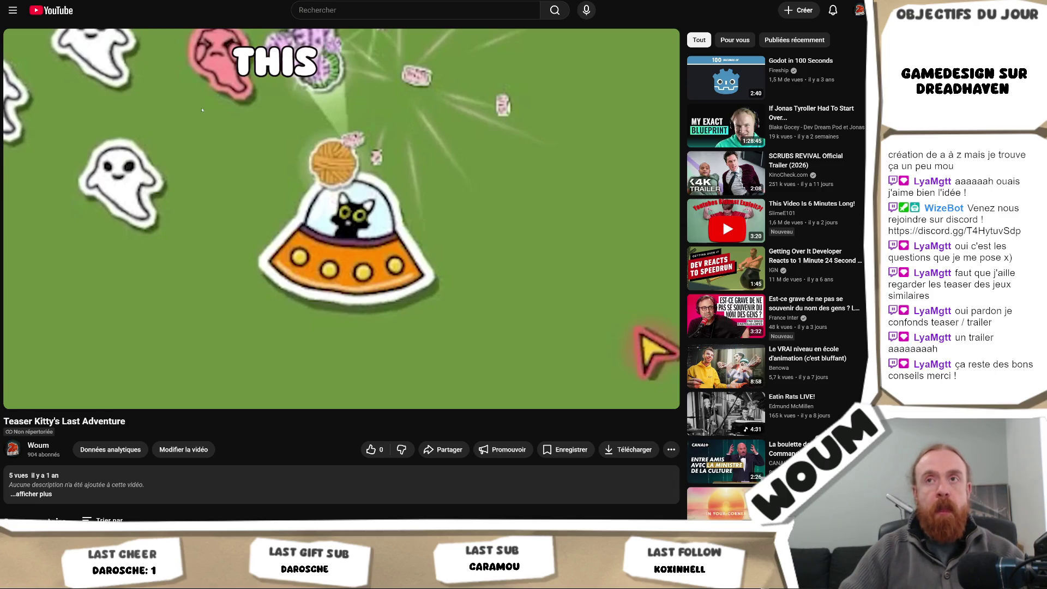
key(ctrl+t)
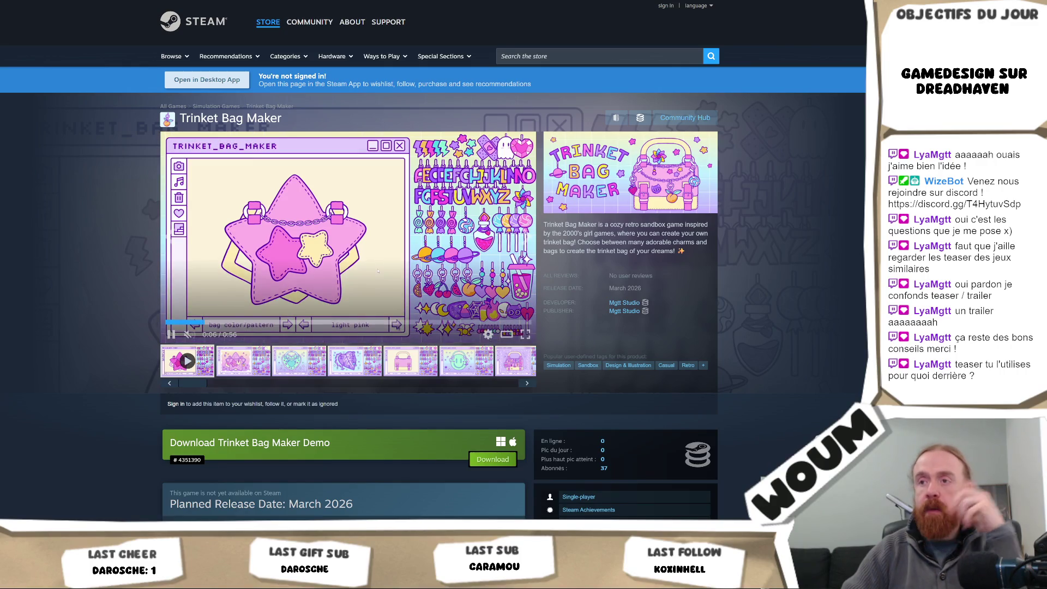
Step: Restart the Trinket Bag Maker trailer from 0:00 in fullscreen, exit, then replay it fullscreen
click(177, 322)
click(523, 334)
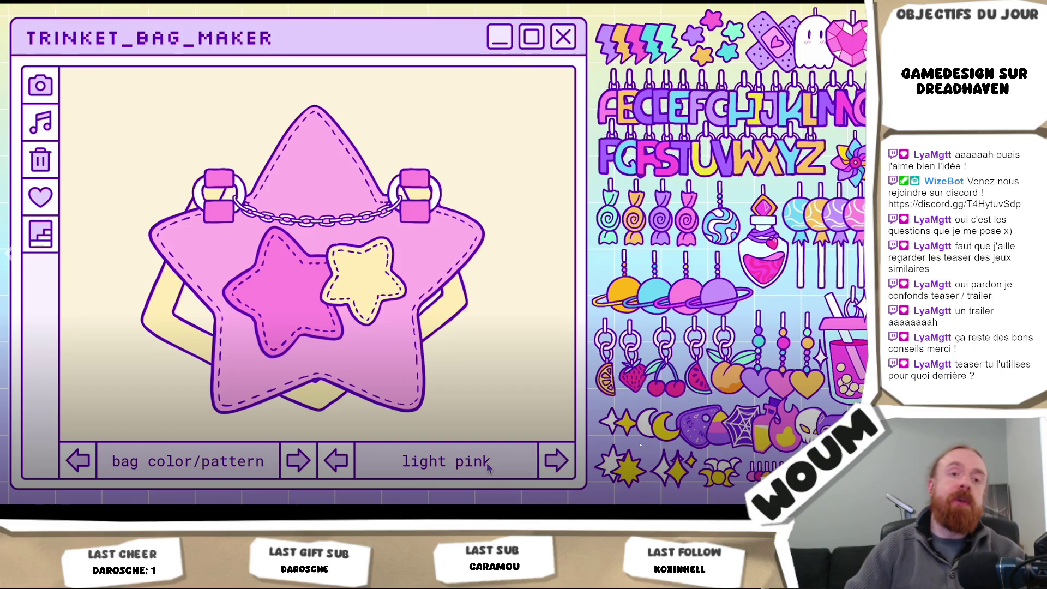
key(Escape)
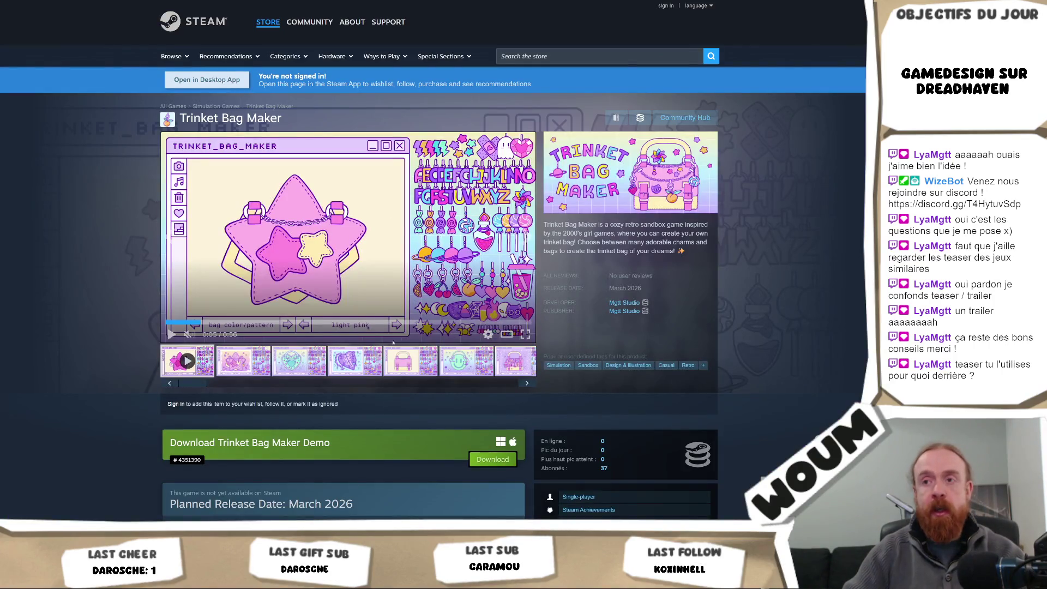
click(170, 323)
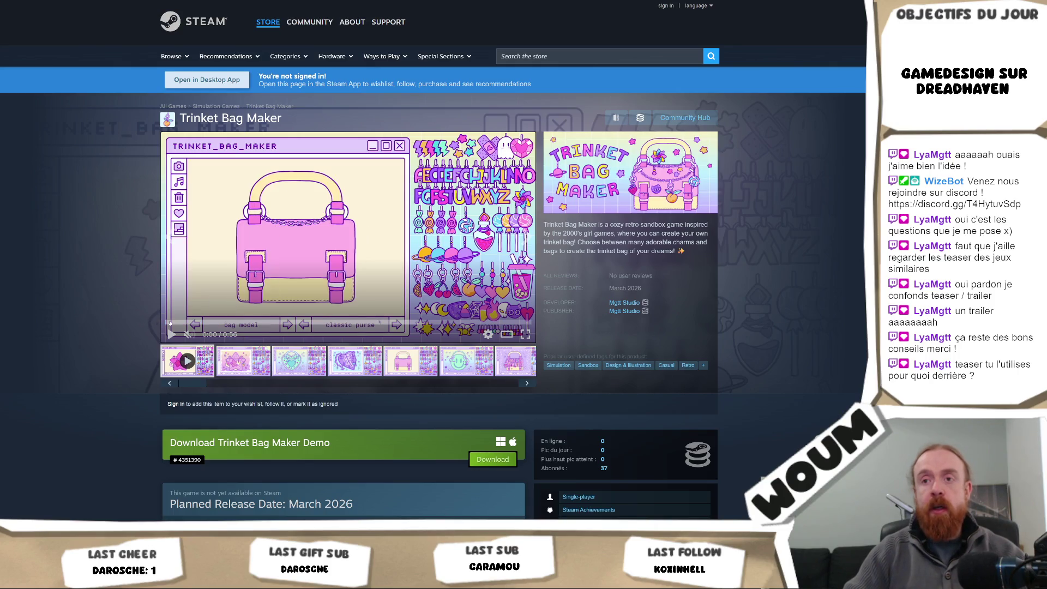
click(525, 335)
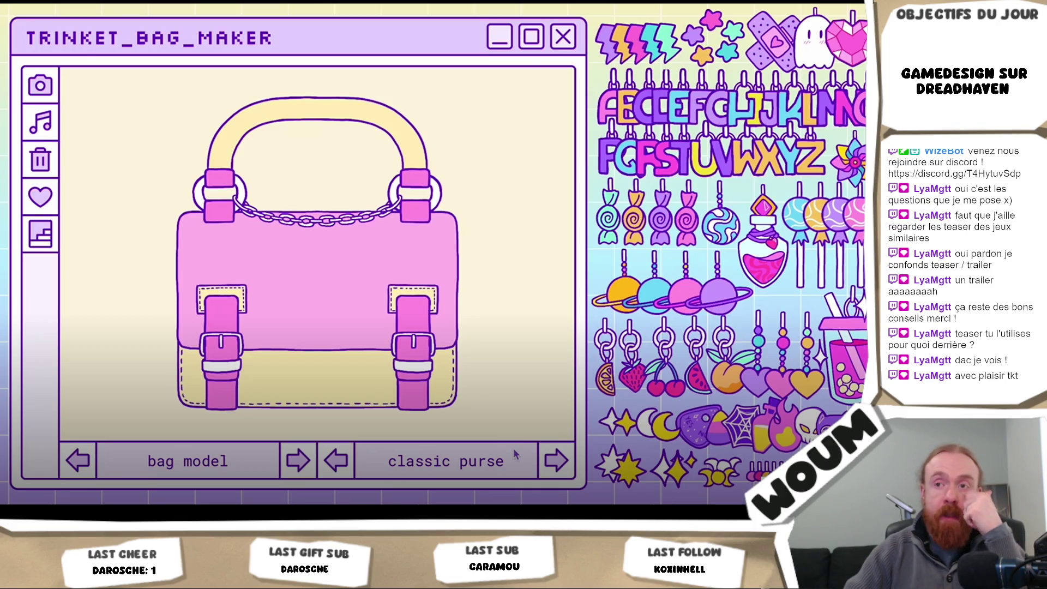
click(551, 464)
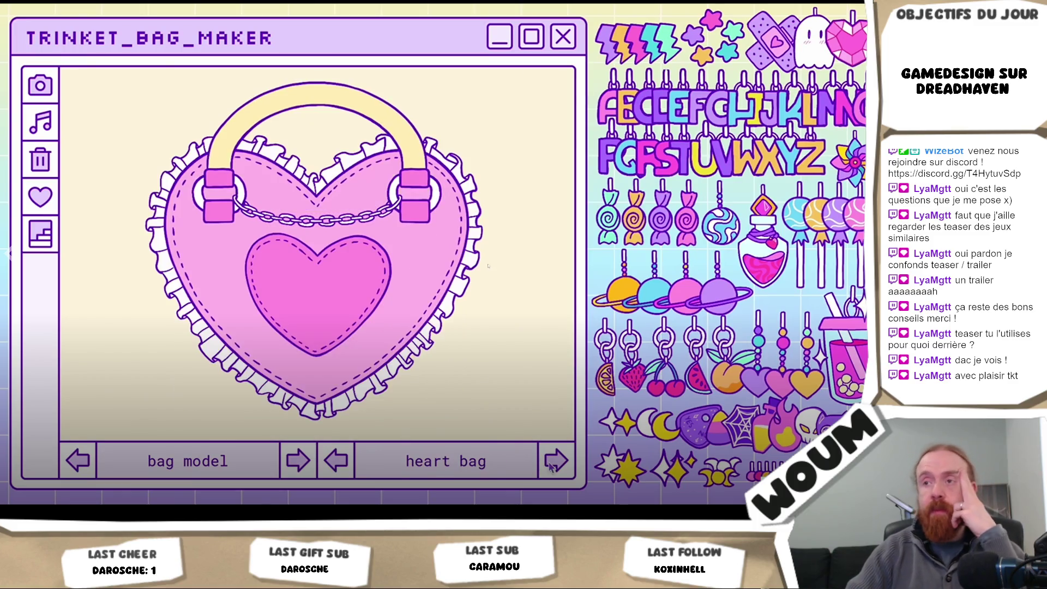
click(552, 465)
click(552, 464)
click(552, 465)
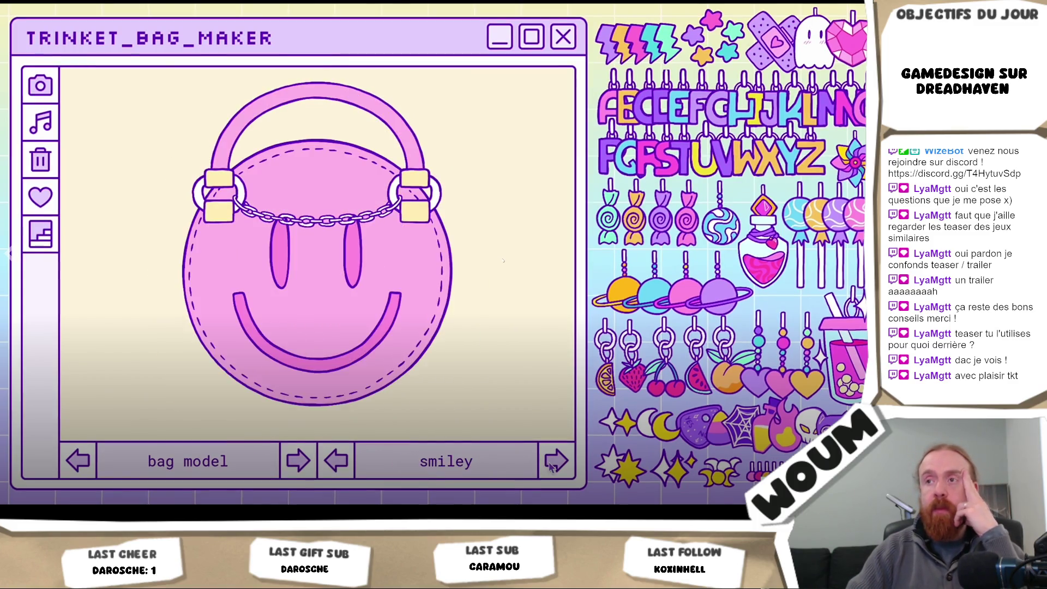
click(552, 465)
click(305, 464)
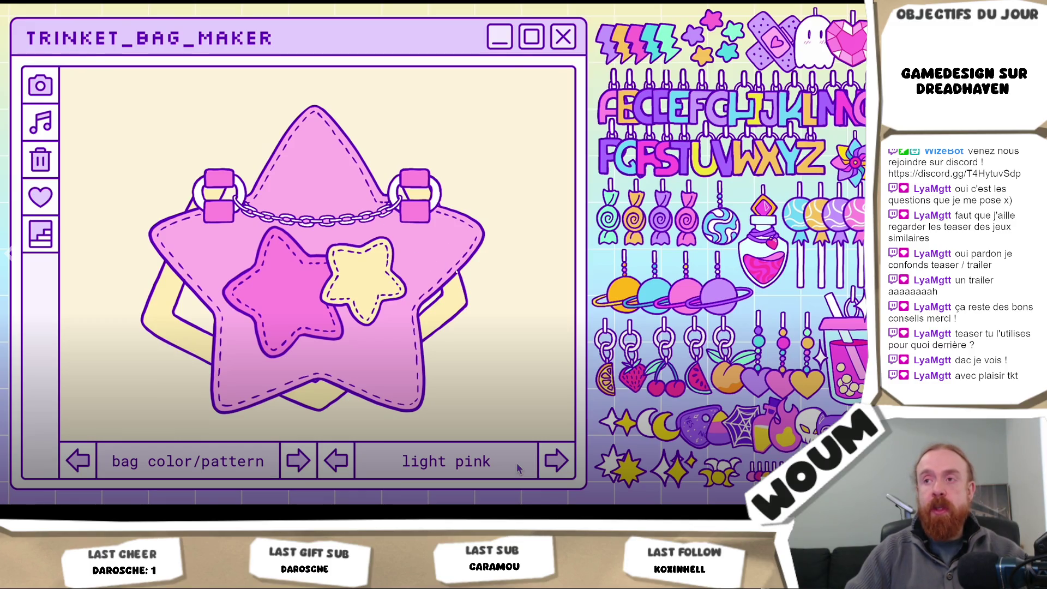
click(556, 464)
click(558, 466)
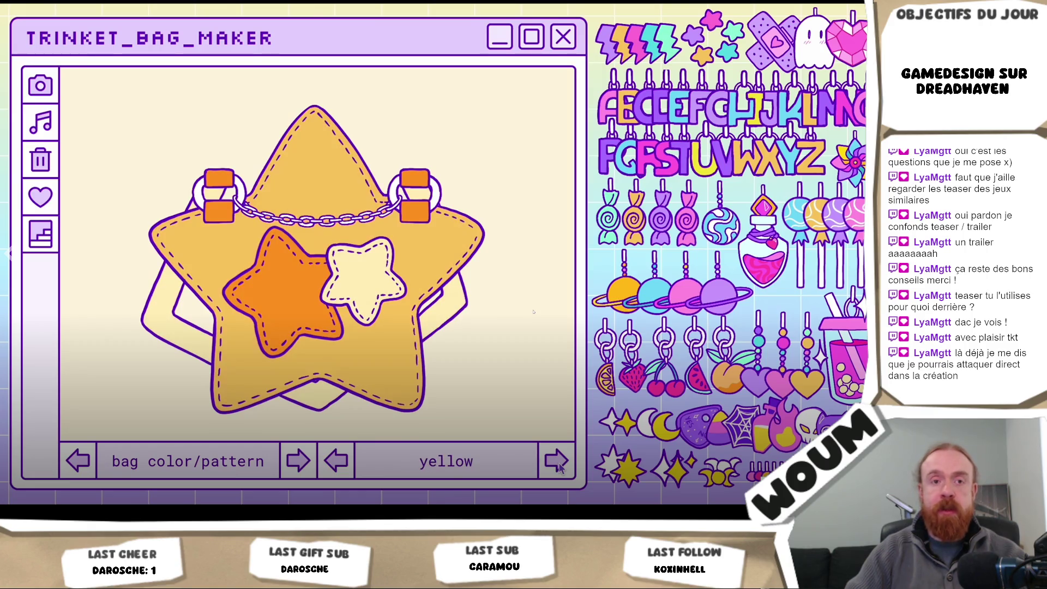
click(558, 467)
click(334, 468)
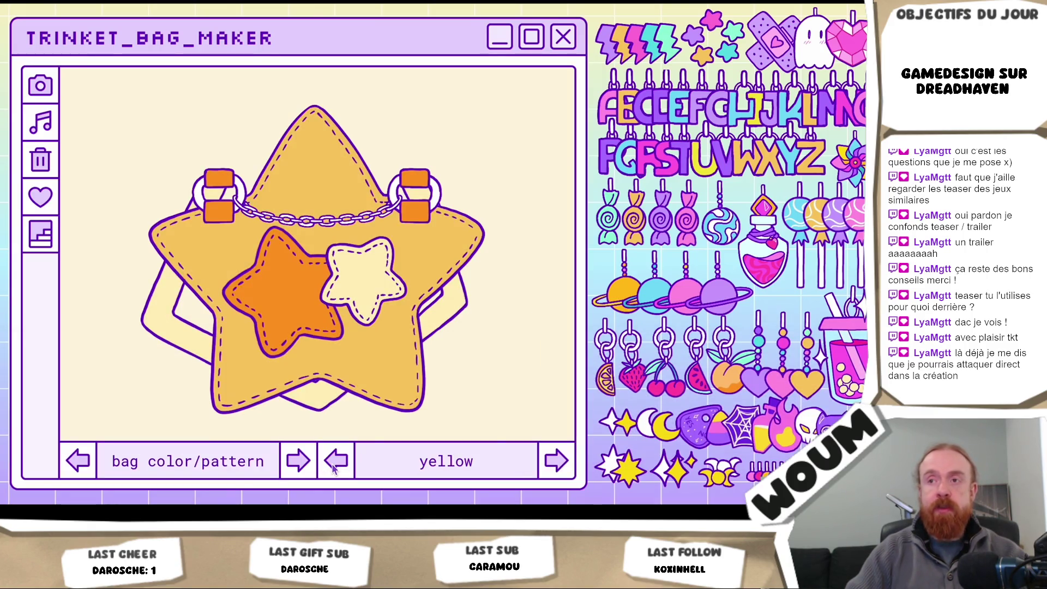
click(334, 468)
click(335, 468)
click(297, 460)
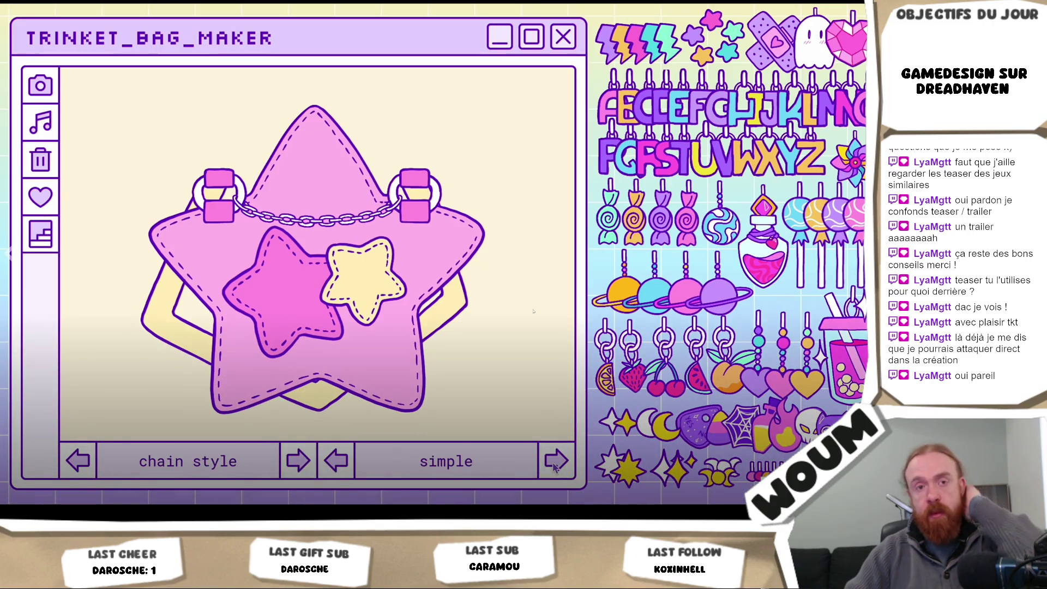
click(554, 464)
click(554, 465)
click(554, 465)
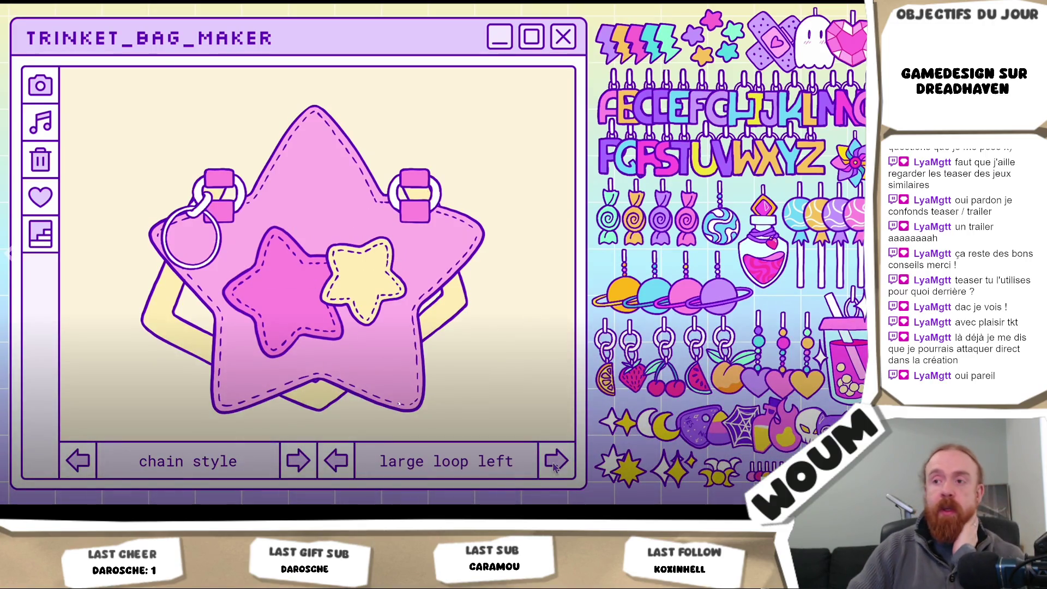
click(554, 464)
click(554, 464)
click(554, 465)
key(Down)
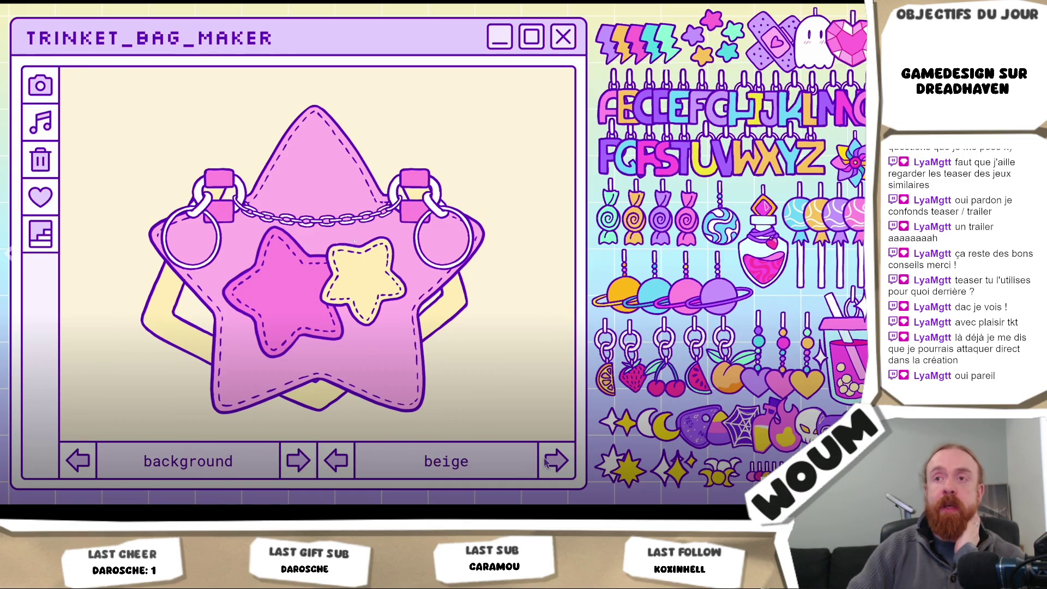
click(547, 462)
click(547, 462)
click(547, 461)
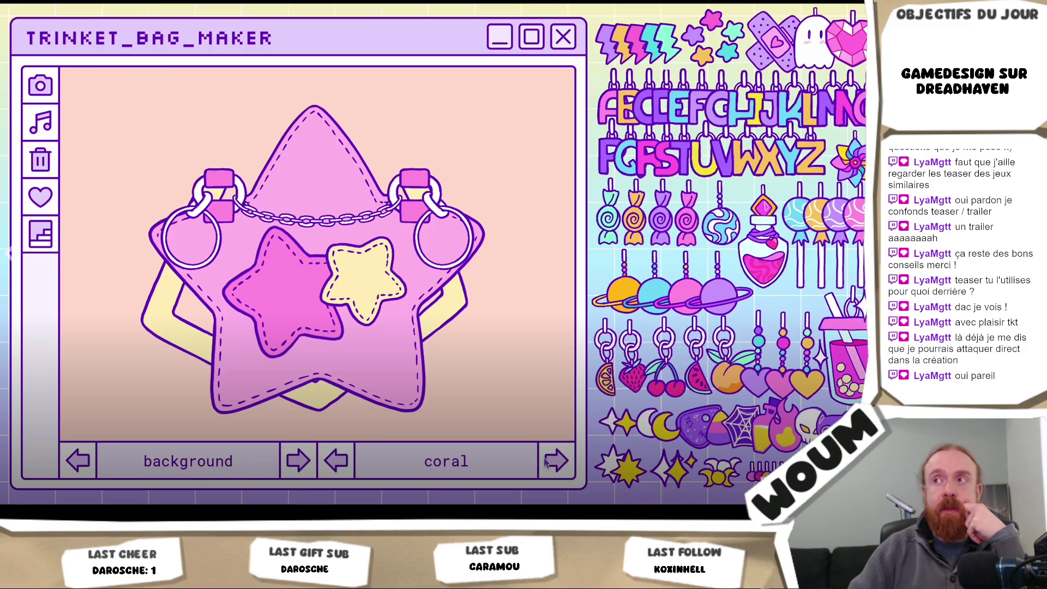
click(547, 462)
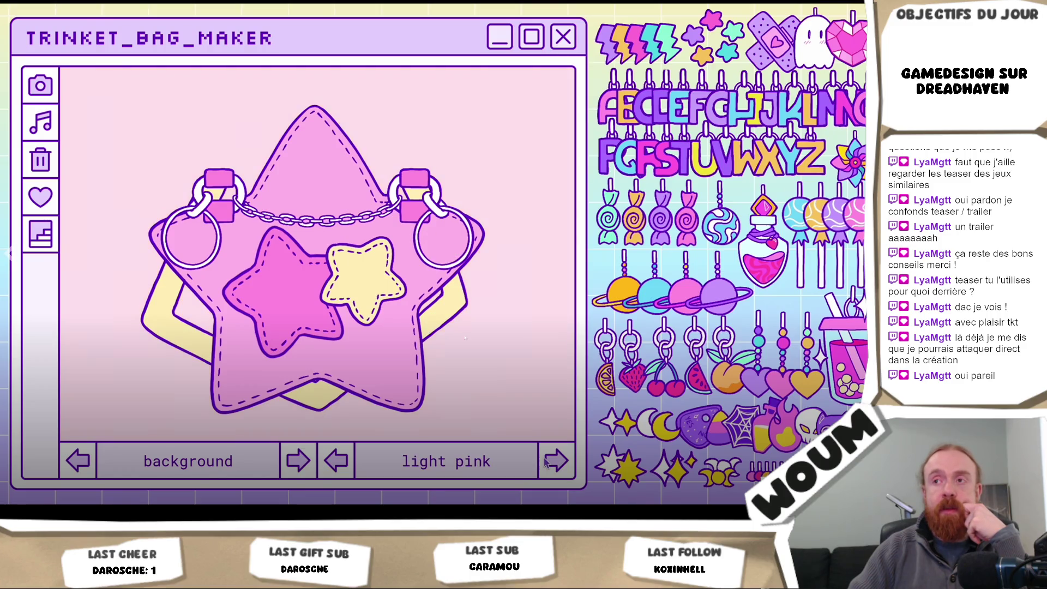
click(547, 462)
click(547, 462)
key(Down)
click(546, 464)
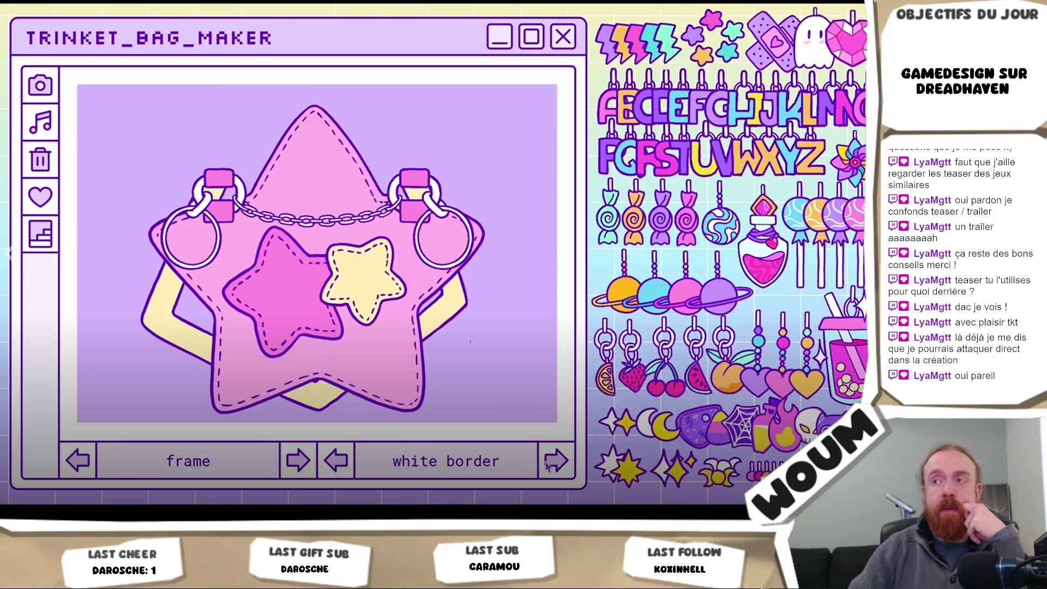
click(546, 463)
click(546, 464)
click(547, 464)
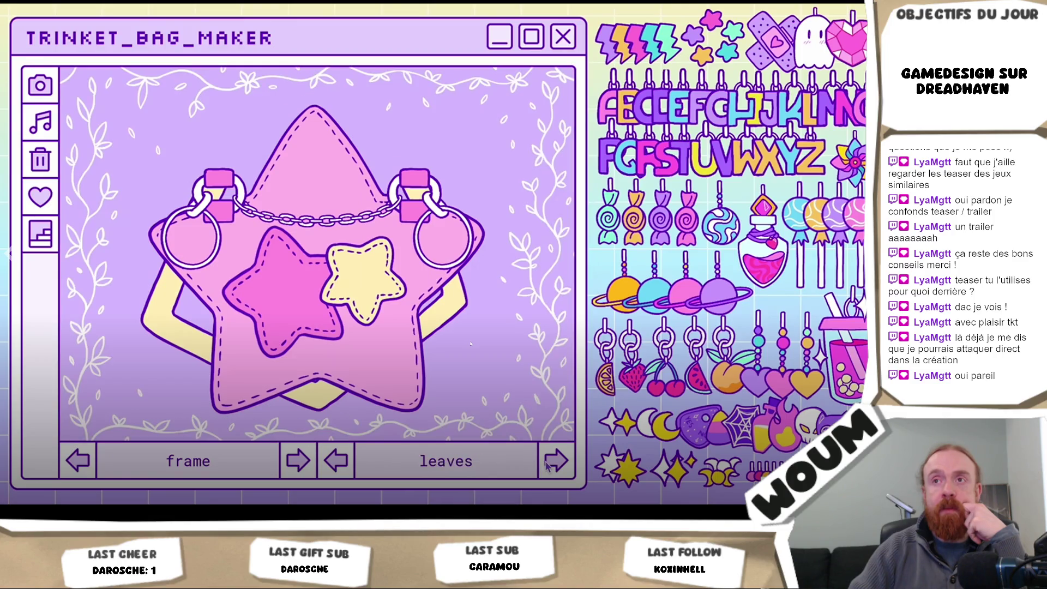
click(547, 464)
click(547, 464)
click(547, 464)
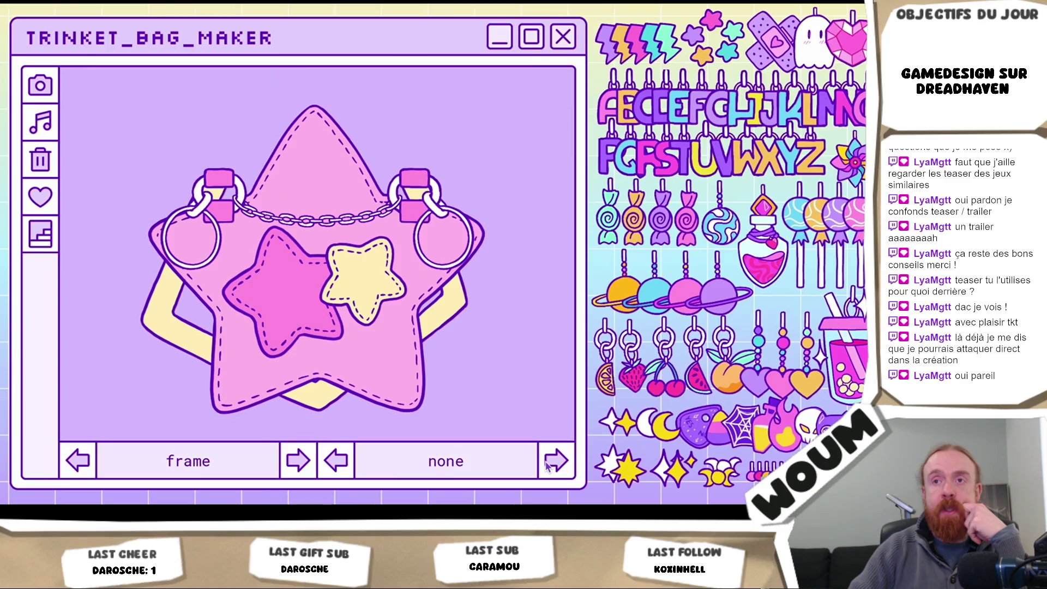
click(547, 463)
click(547, 464)
click(547, 463)
click(297, 461)
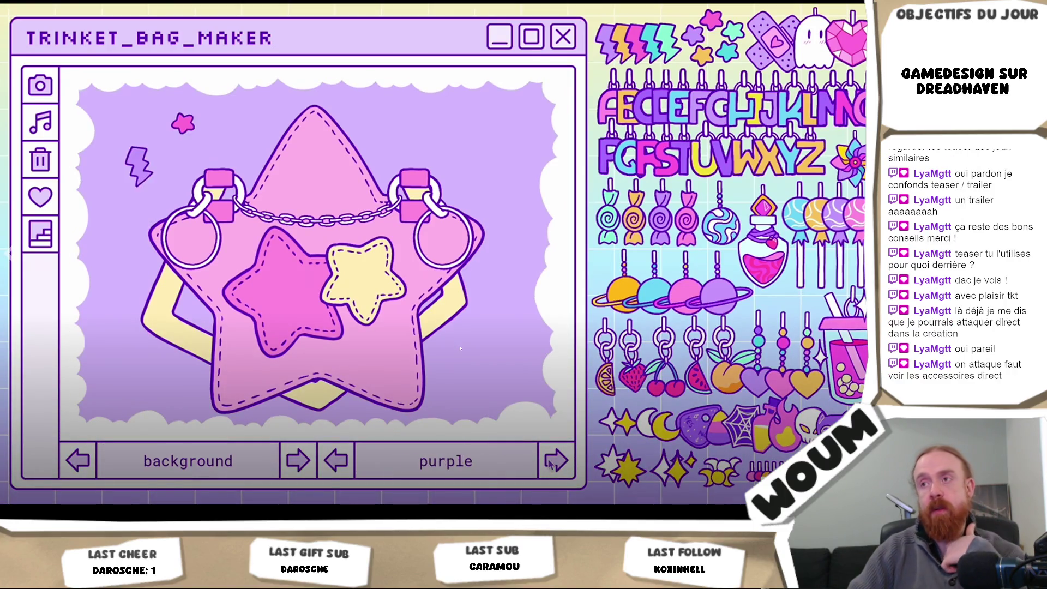
click(547, 464)
click(547, 463)
click(547, 463)
mouse_move(736, 374)
mouse_down()
mouse_move(586, 368)
mouse_move(456, 322)
mouse_up()
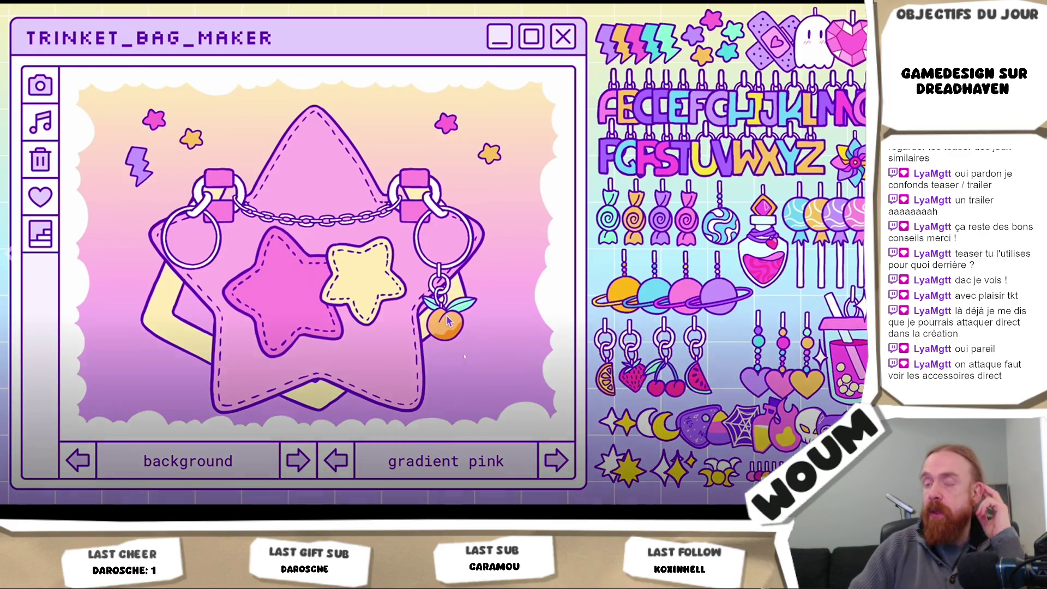
Step: Skip the Trinket Bag Maker trailer ahead to the star-shaped bag near 0:48
drag(638, 46, 478, 364)
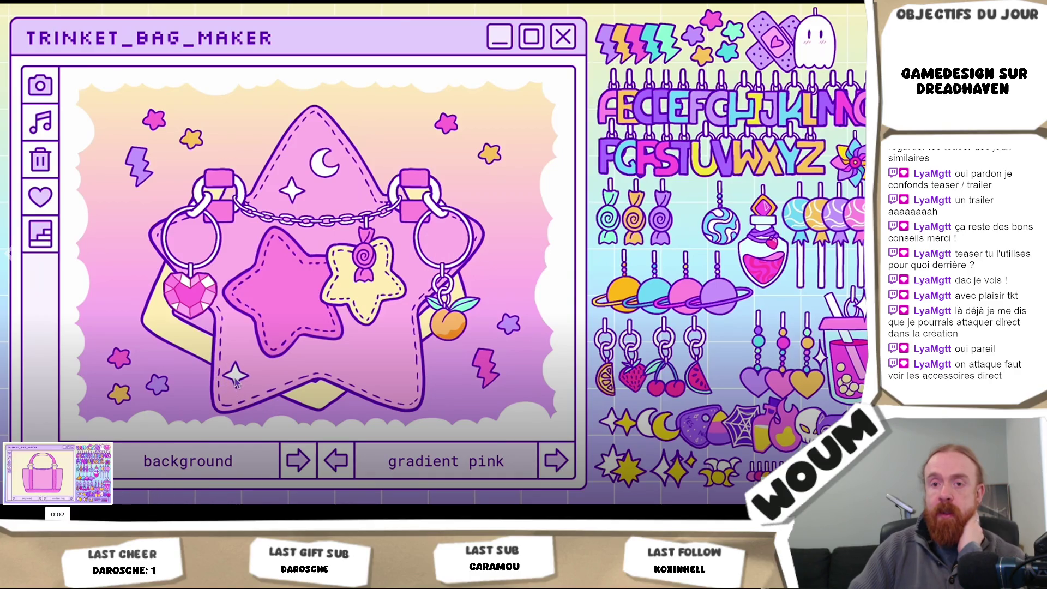
click(58, 514)
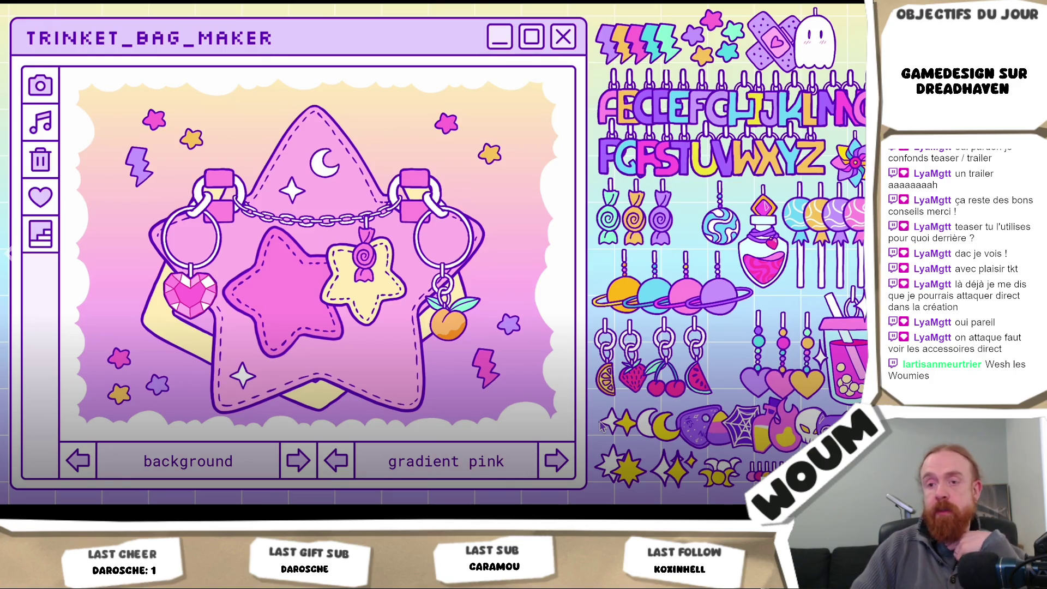
Step: Add a Paint note: 'ça commence sur un follow zoomé sur le fais de placer un accessoire…'
key(Escape)
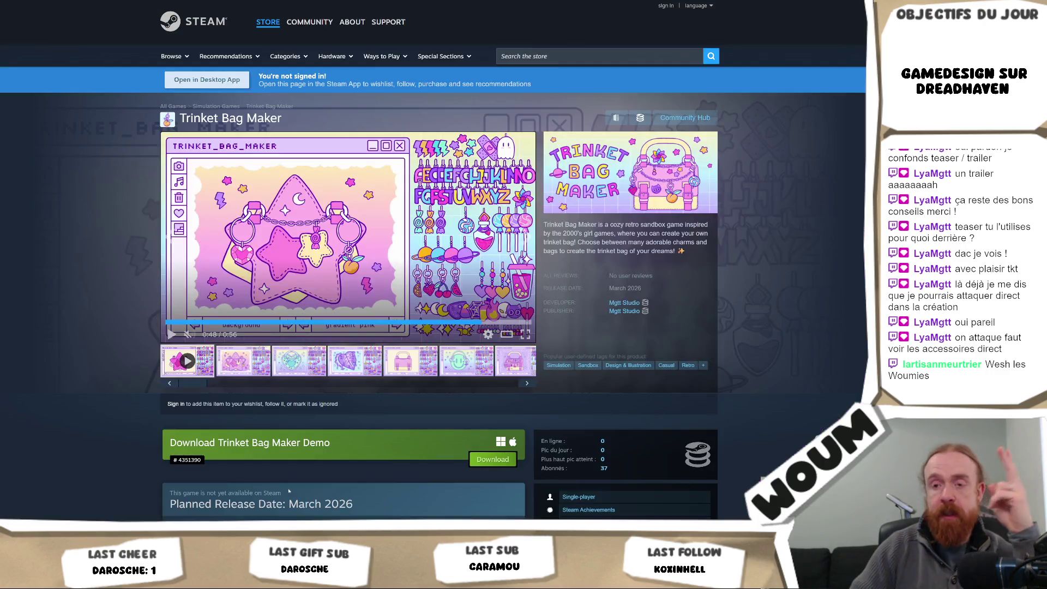
key(alt+Tab)
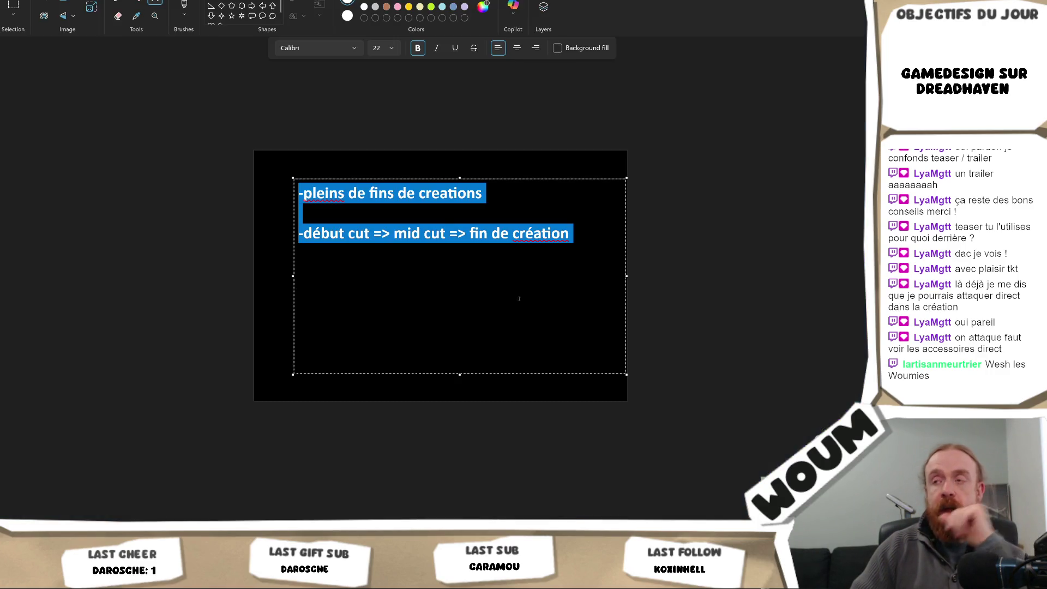
click(519, 298)
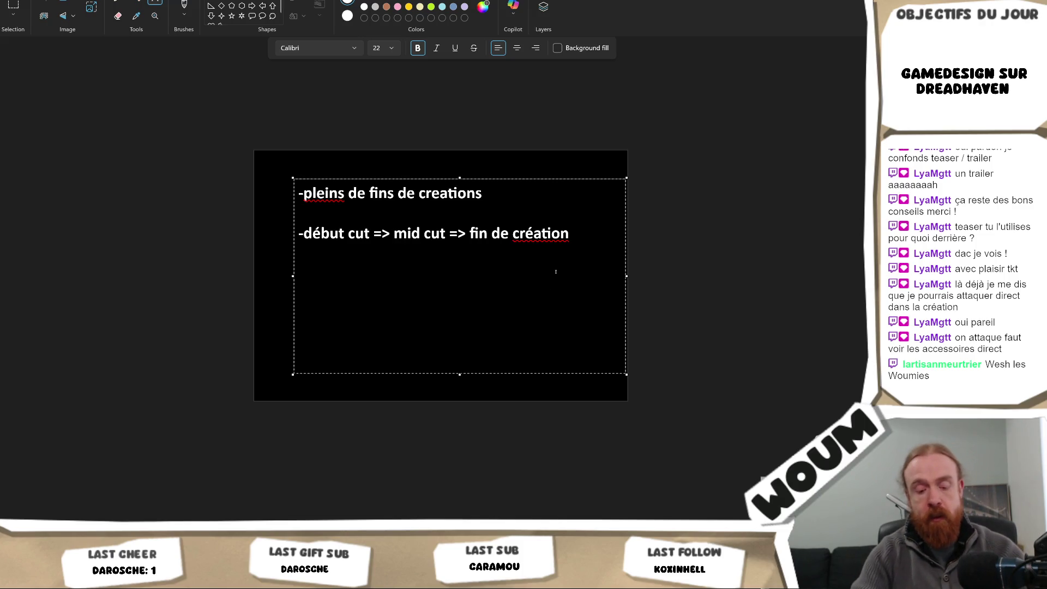
text(tu zoom)
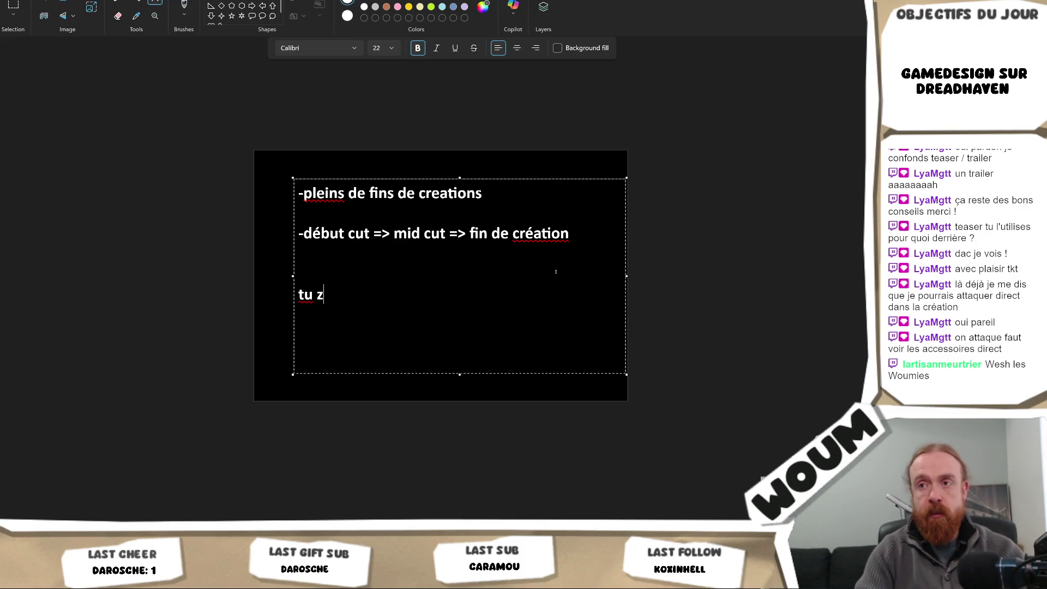
key(BackSpace)
key(BackSpace)
key(BackSpace)
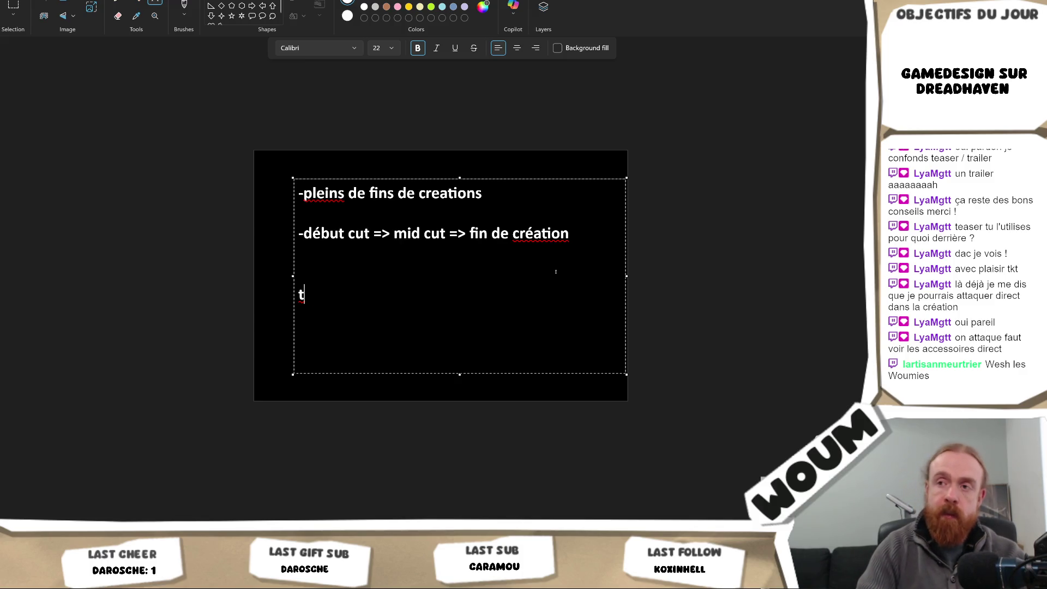
text(ça commence sur )
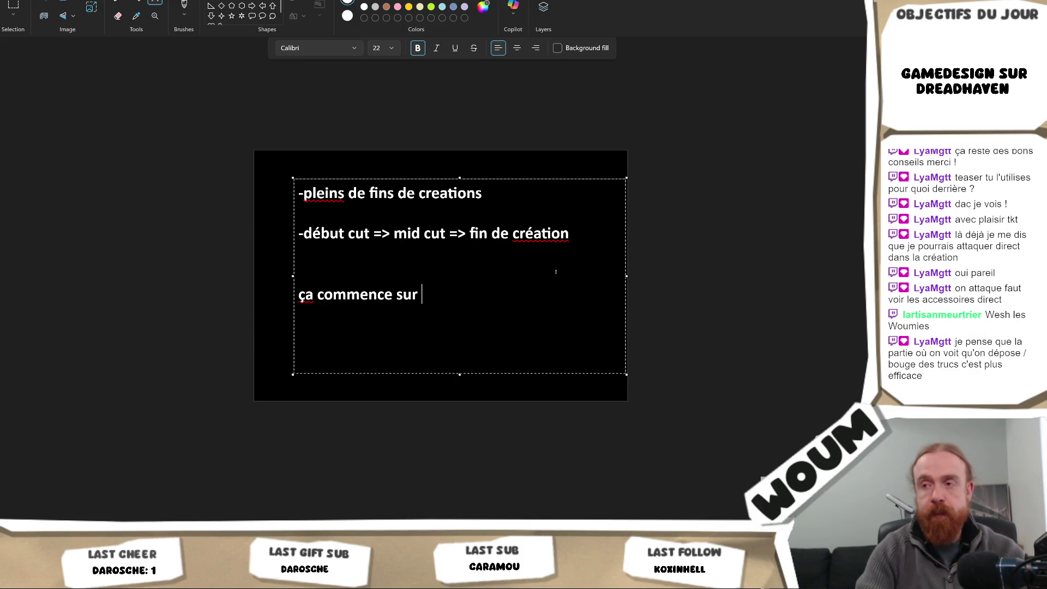
text(un follow zo)
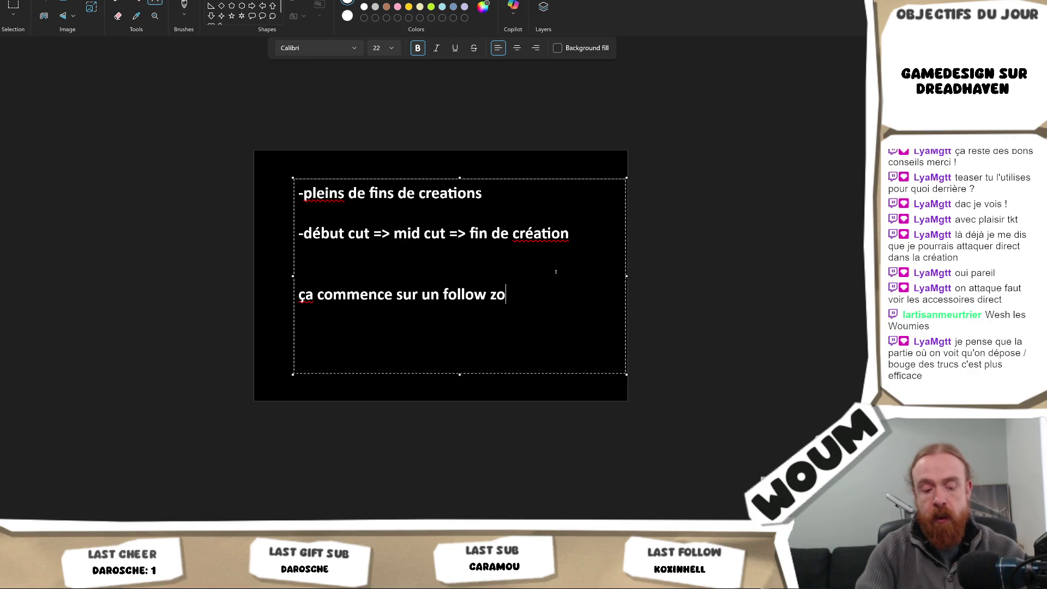
text(omé sur le fai)
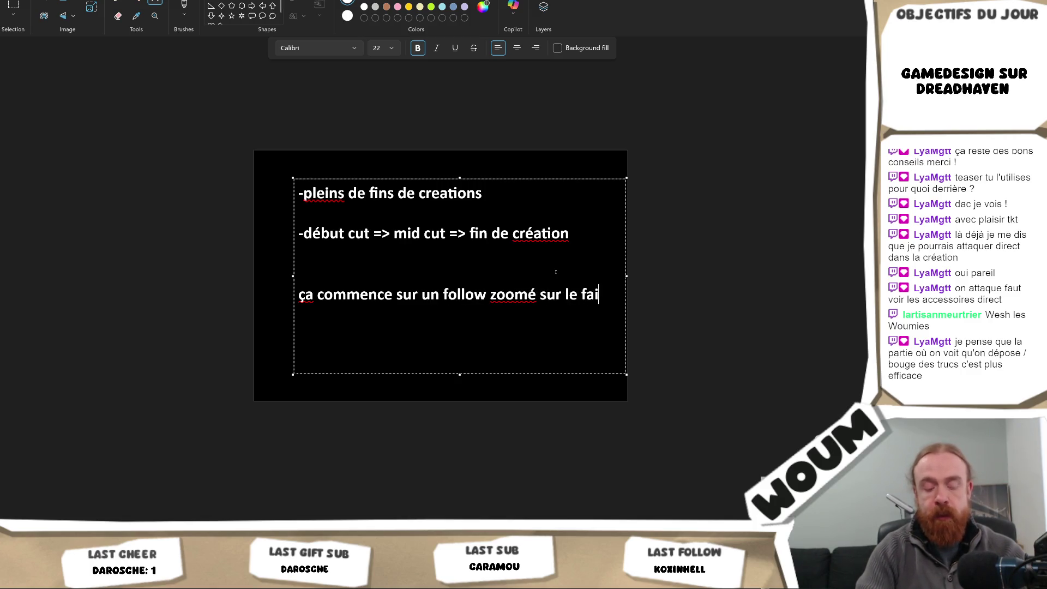
text(s de placer un )
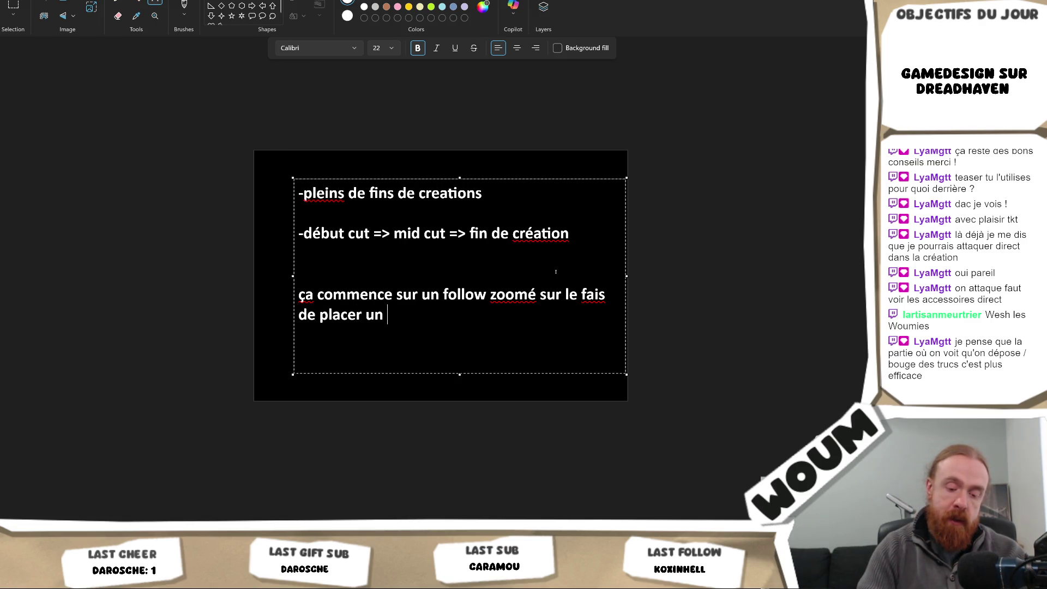
text(acces)
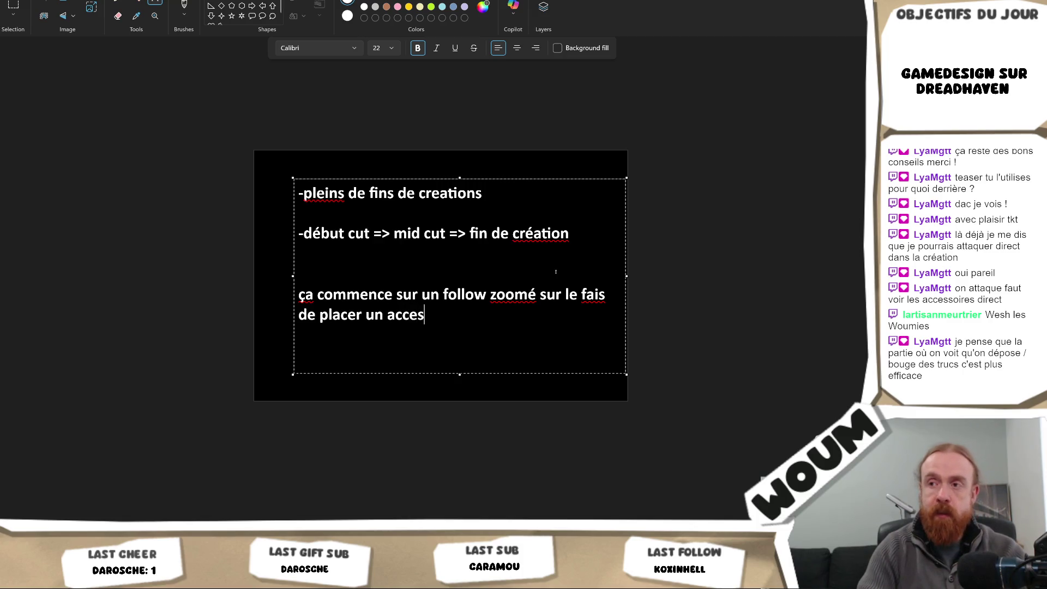
text(soire et quan)
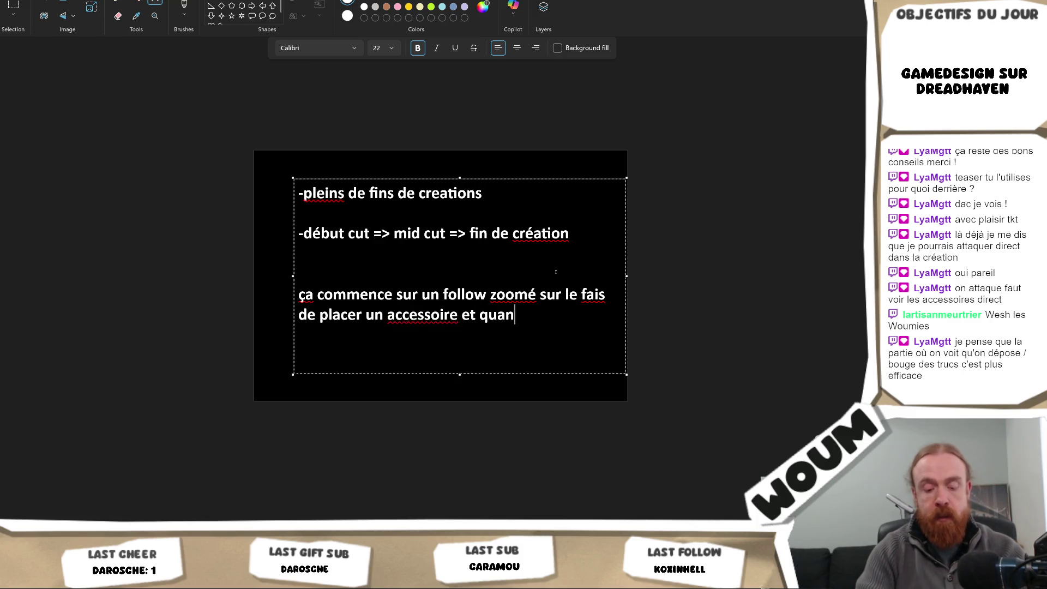
text(d il est placé, tu)
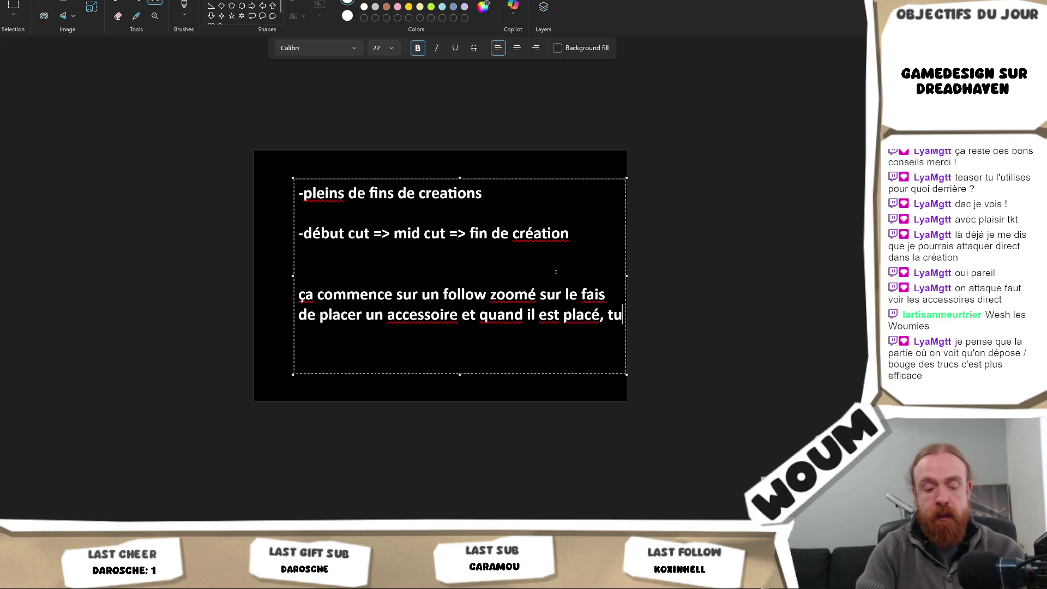
text( dezoom => enchaineme)
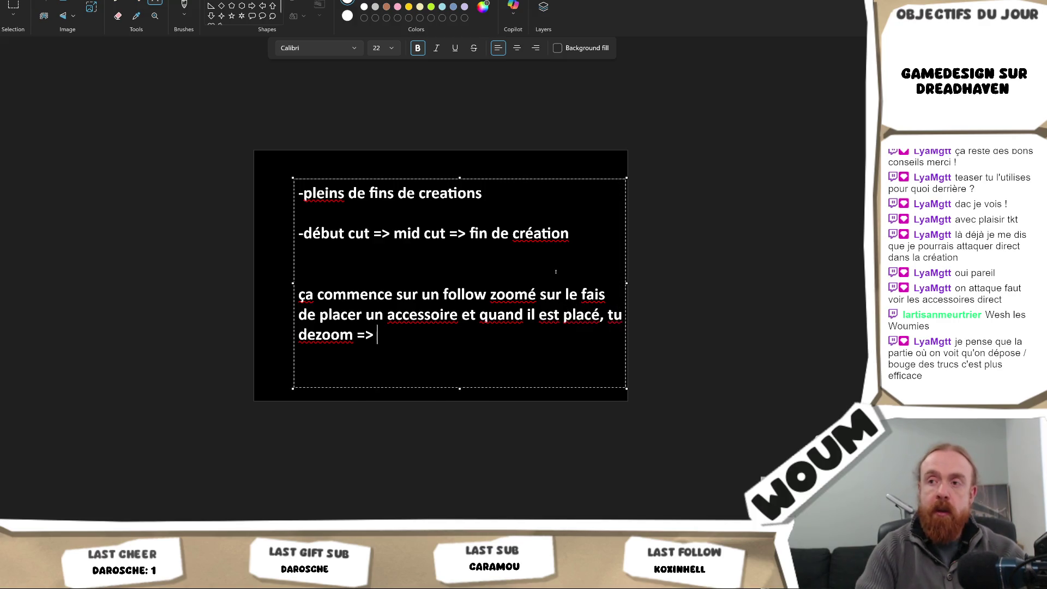
text(nt de)
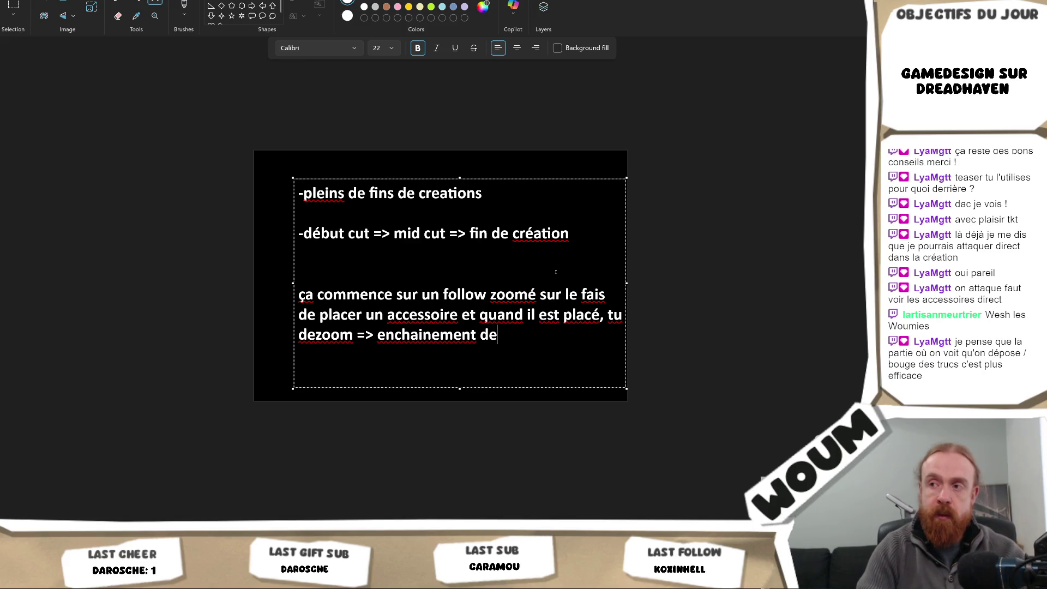
text( différents sa)
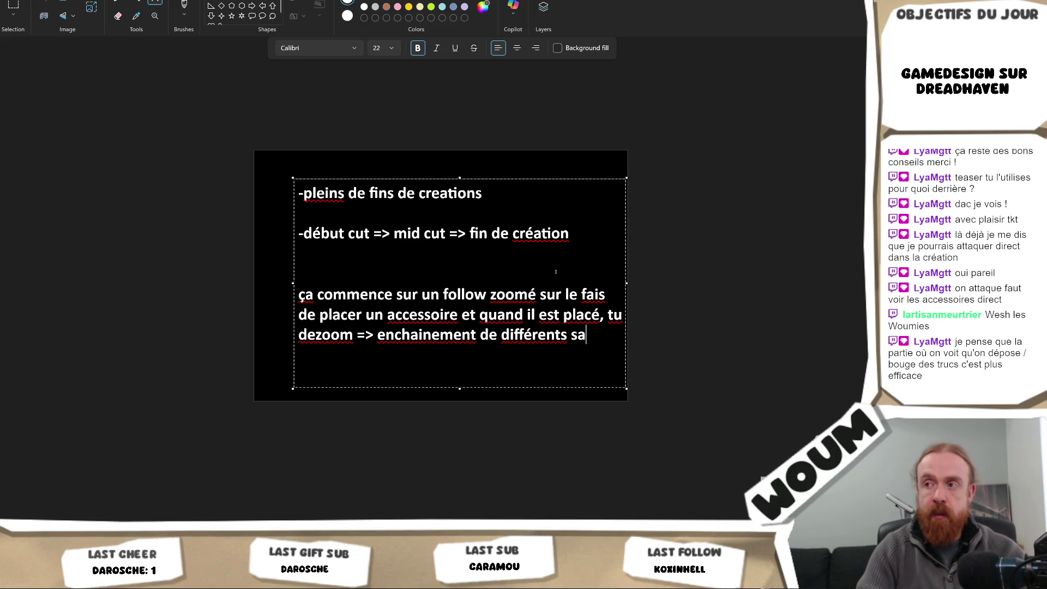
text(c avec peut)
text(-)
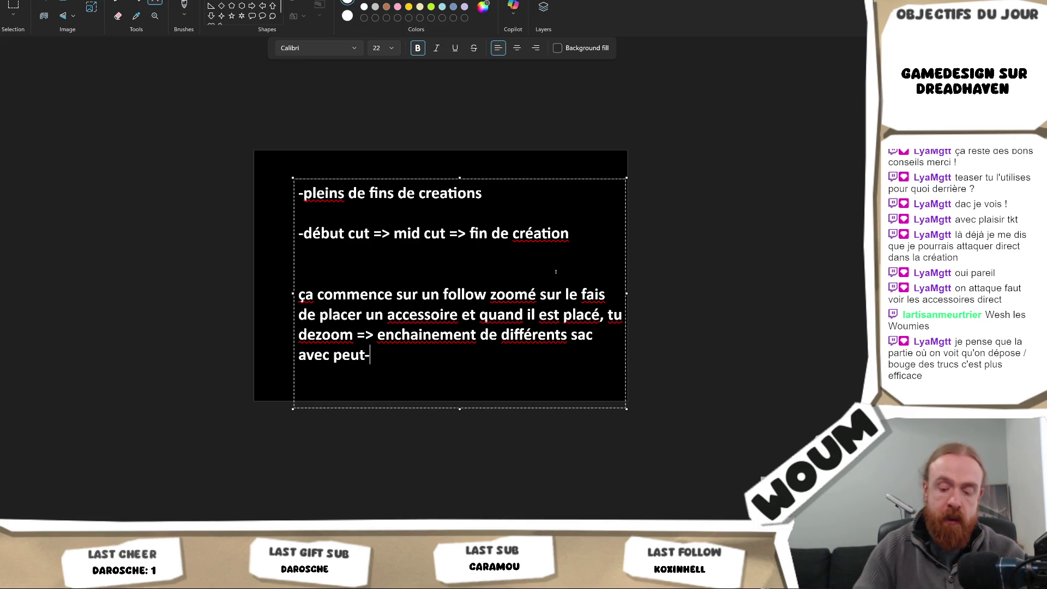
text(être la so)
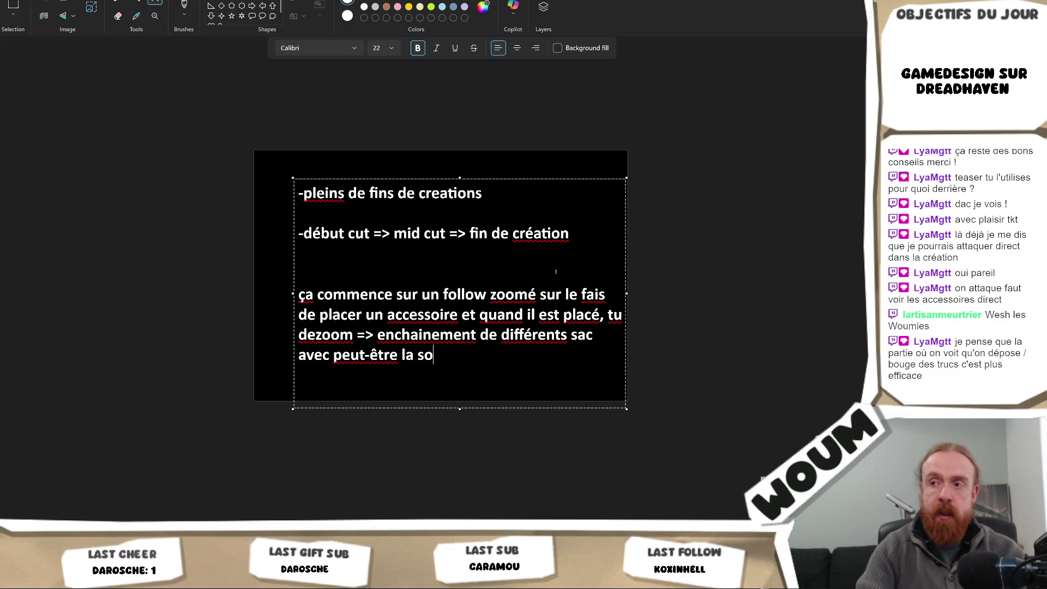
text(uris qui )
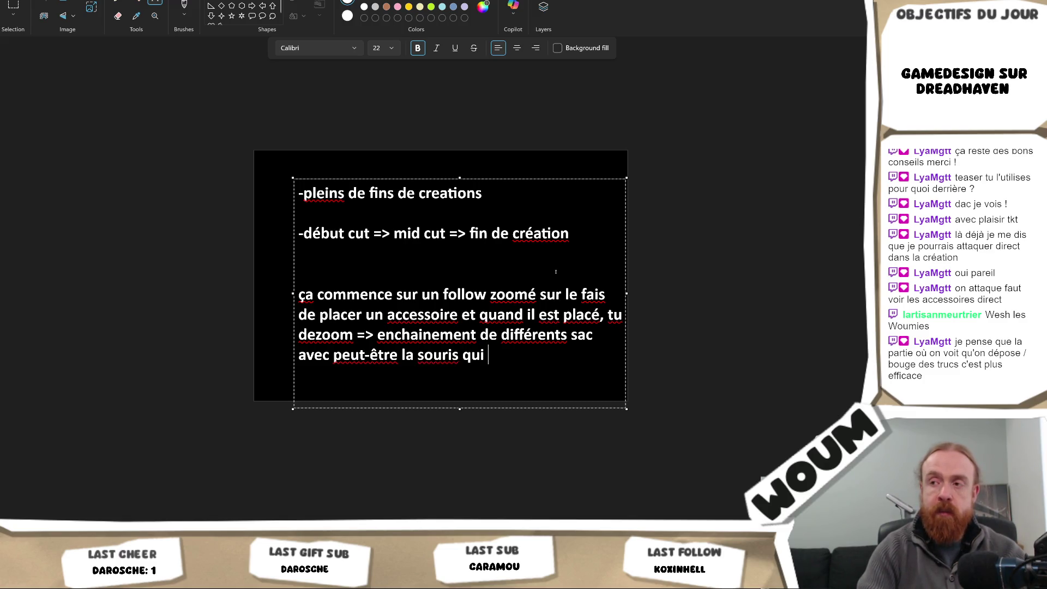
text(à chaque )
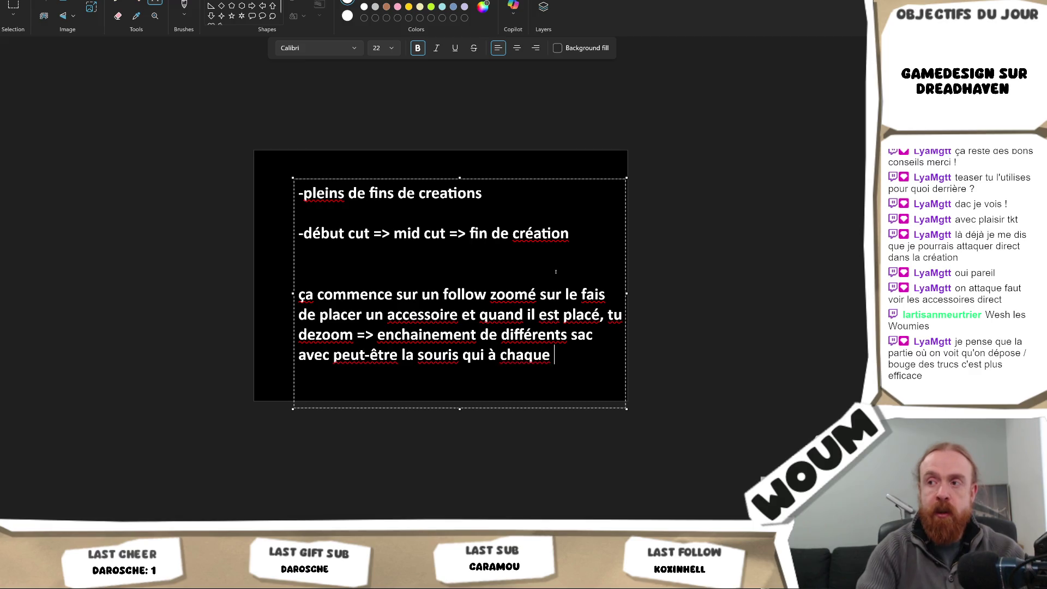
text(fois pose un dern)
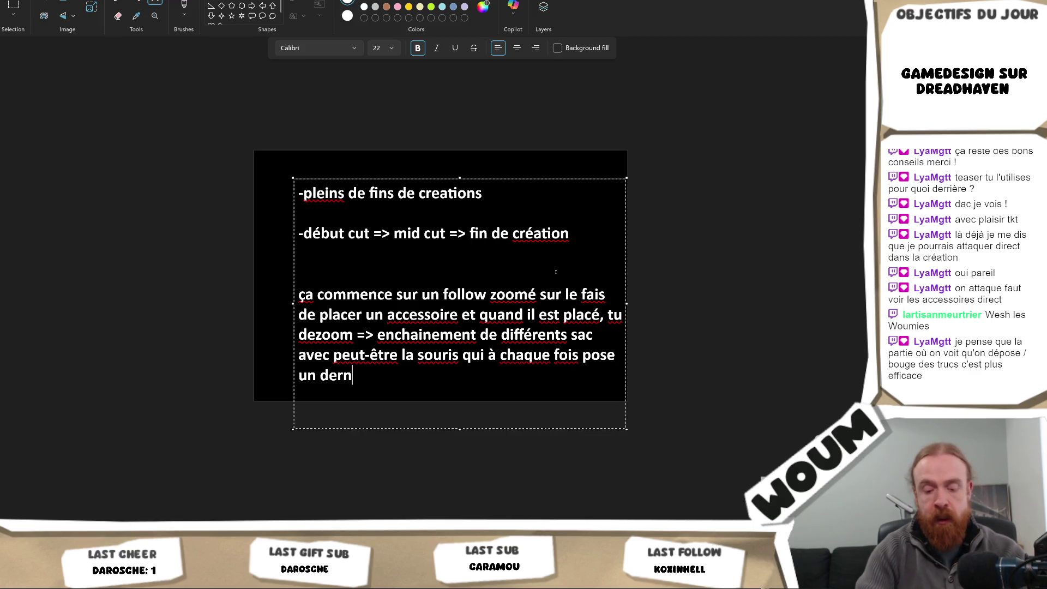
text(ier éléménet)
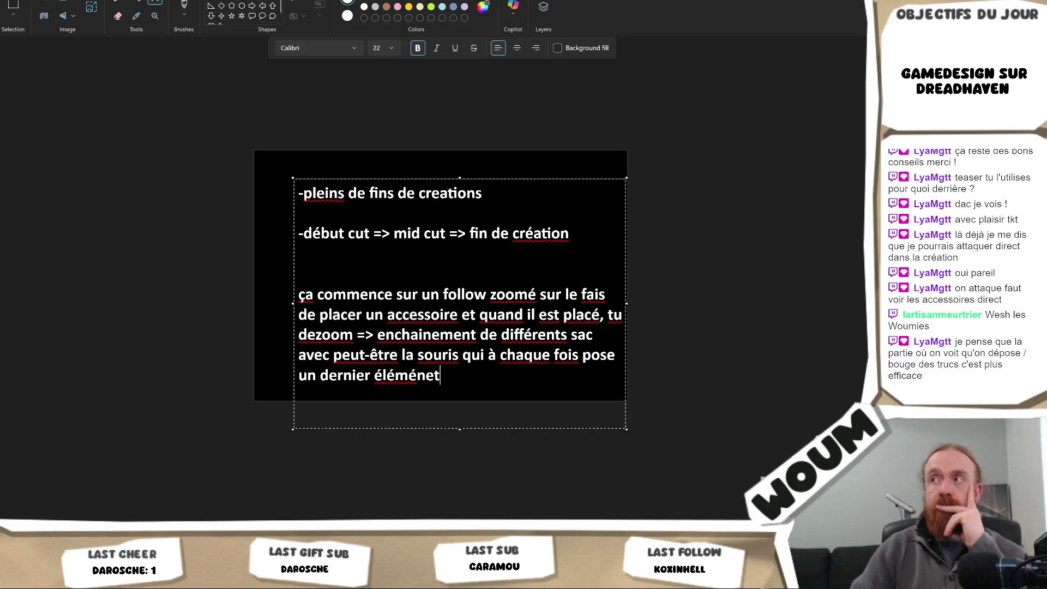
key(alt+Tab)
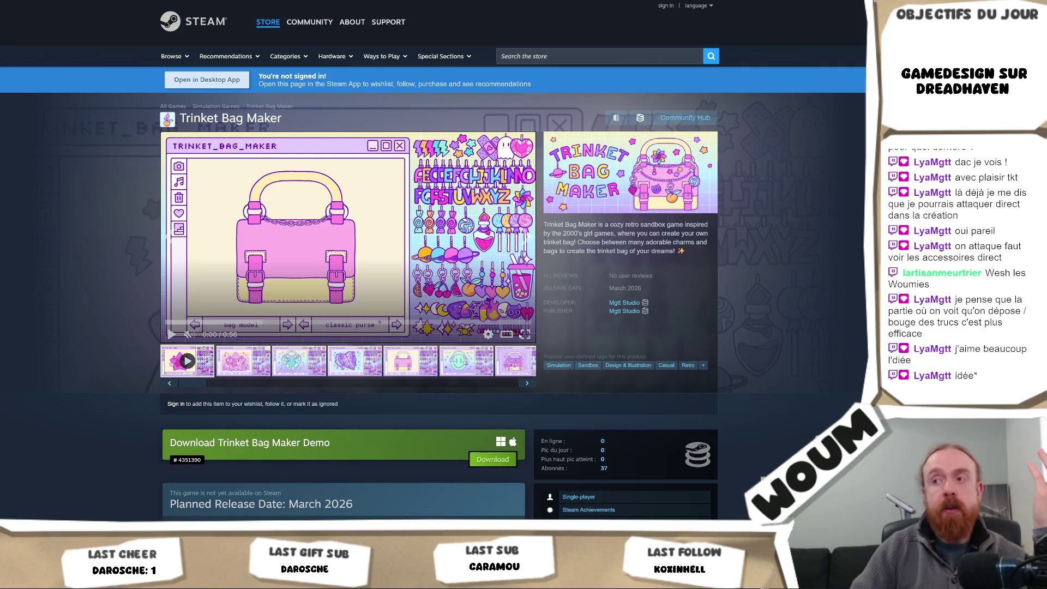
Step: Play the Trinket Bag Maker trailer in full screen
click(523, 334)
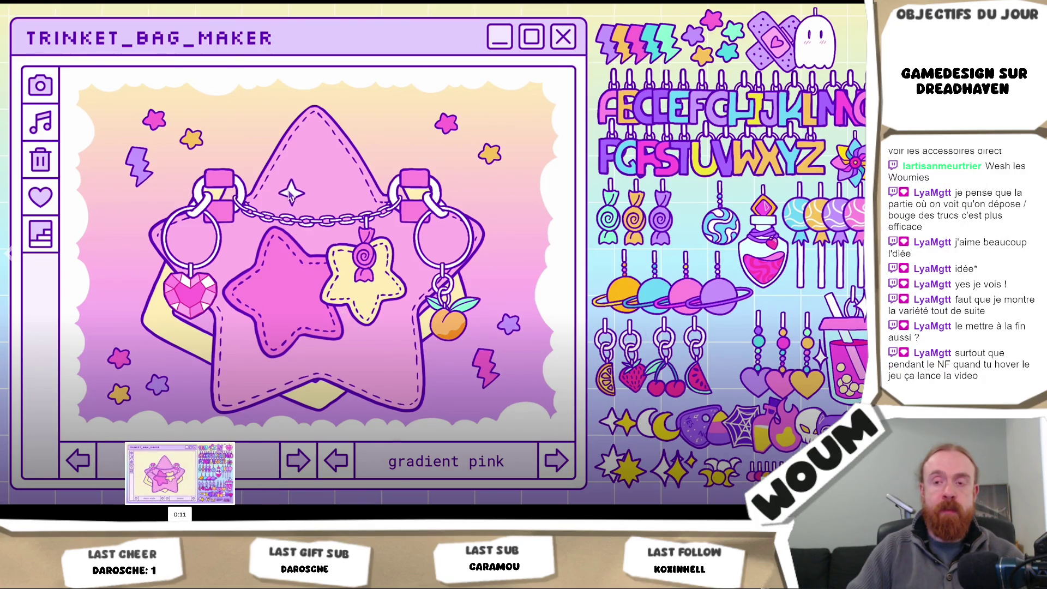
Step: Rewind the trailer a few seconds to 0:27, then exit full screen to the store page
click(174, 517)
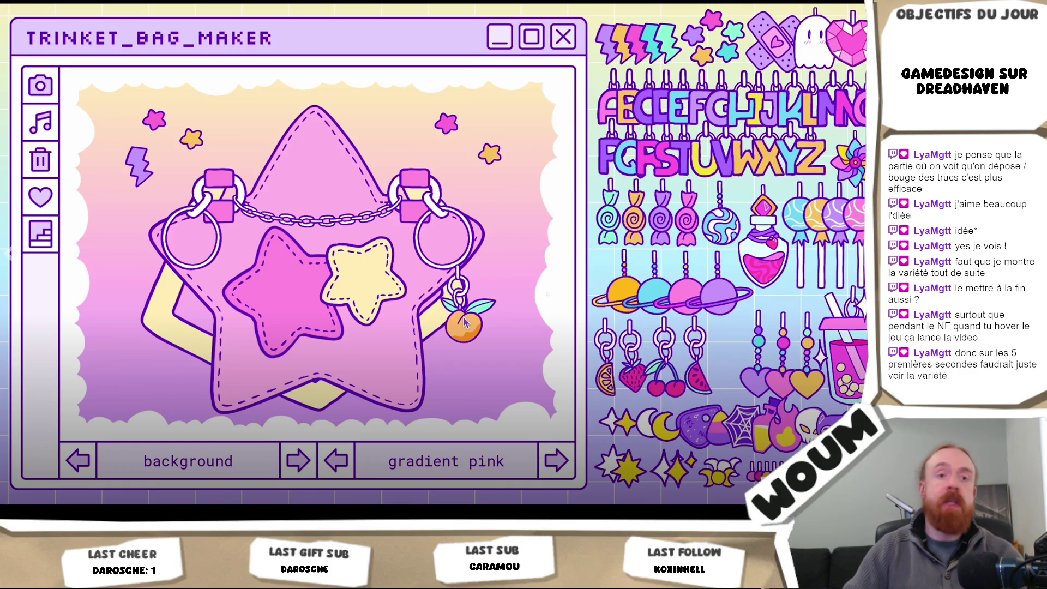
key(Escape)
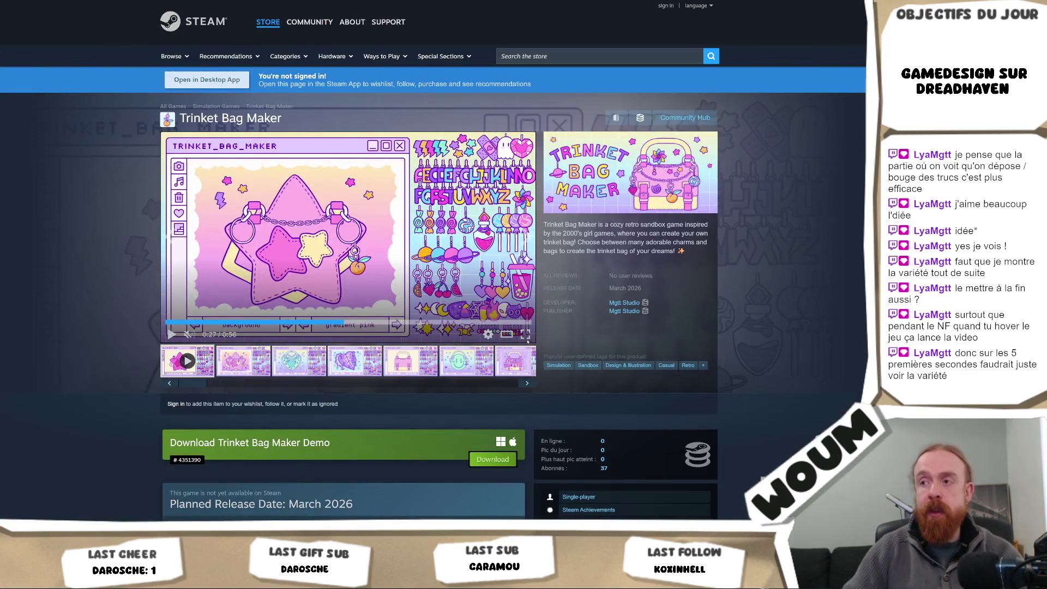
click(526, 338)
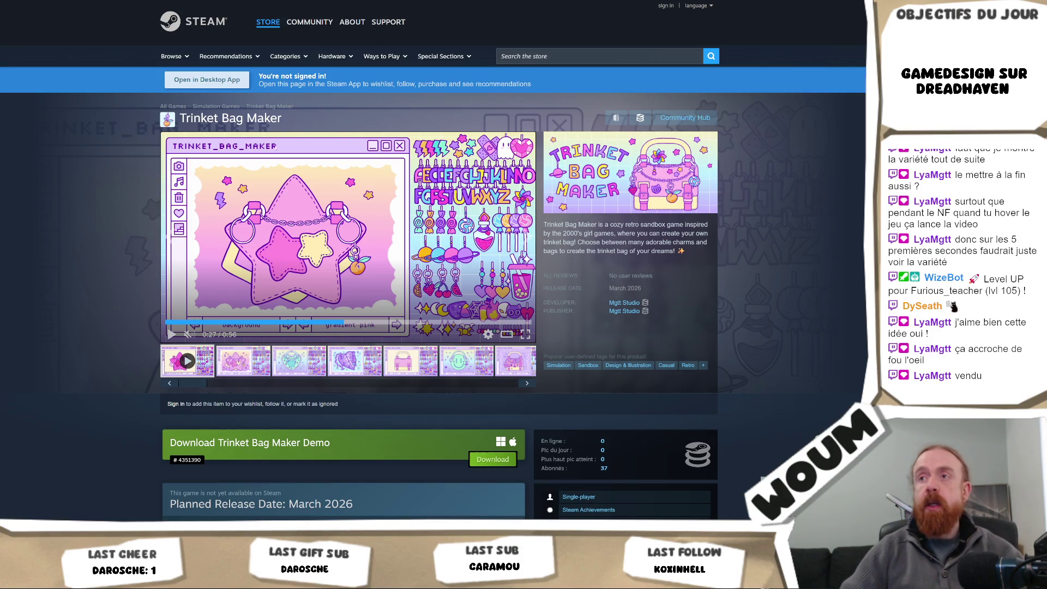
mouse_move(312, 22)
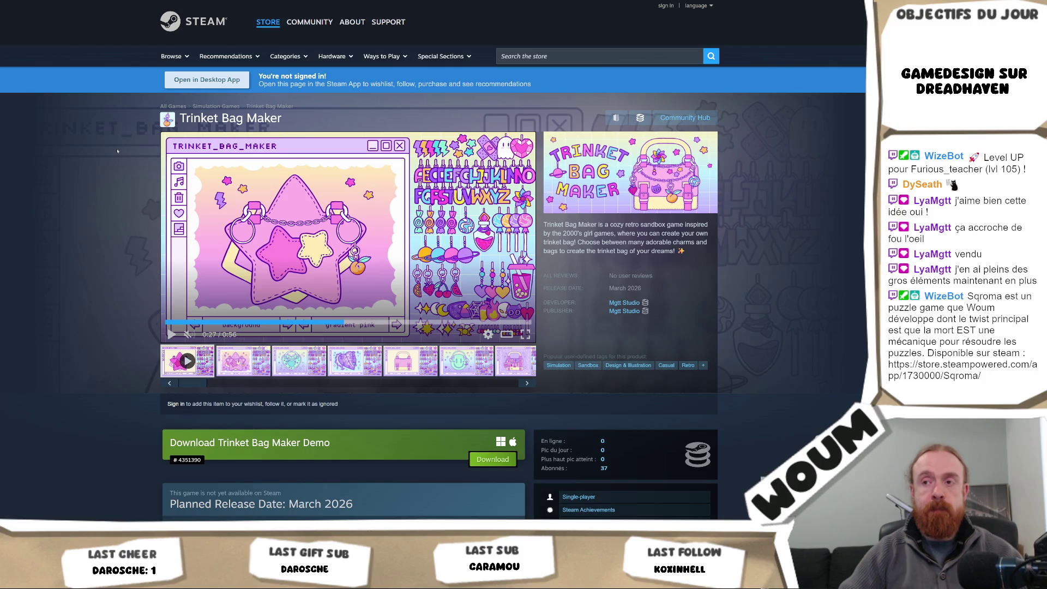
Step: Step through the screenshot thumbnails from the heart bag to the LOVE bag
click(299, 360)
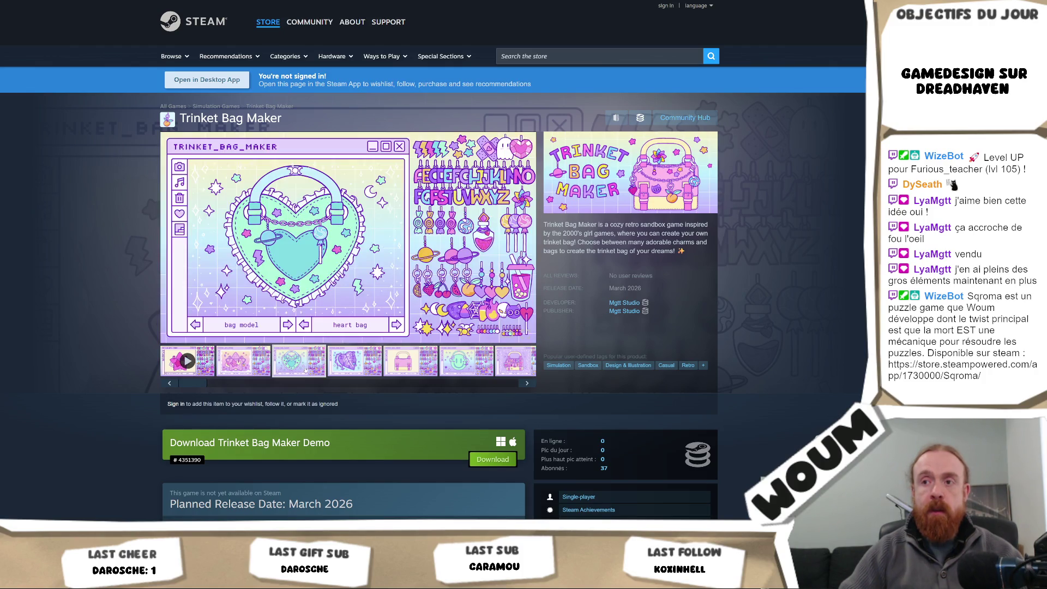
click(379, 371)
click(431, 370)
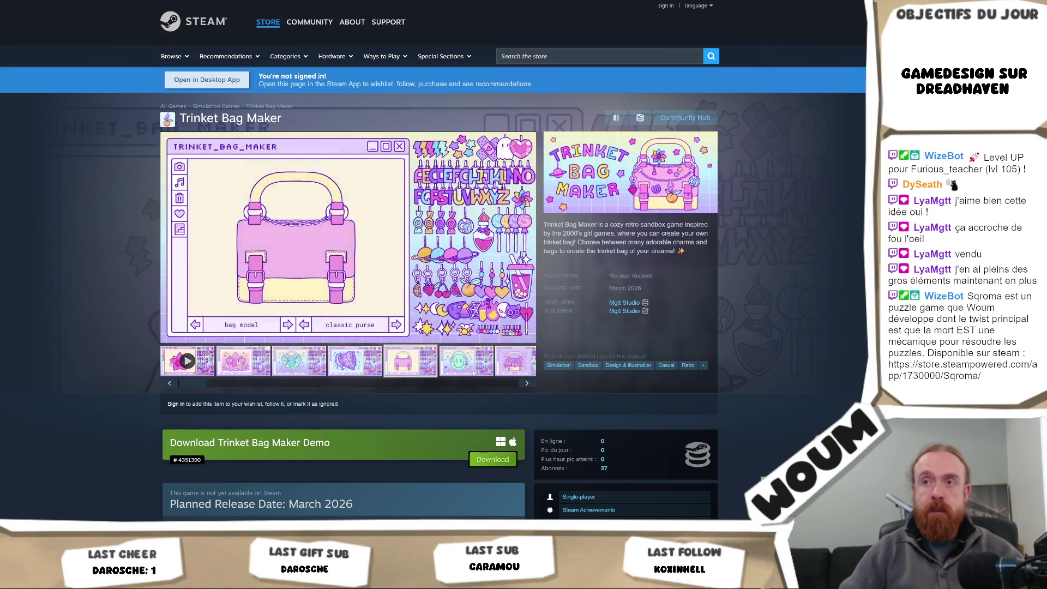
click(482, 370)
click(504, 371)
Step: Open the LOVE bag screenshot enlarged in the viewer, image 7 of 7
right_click(505, 373)
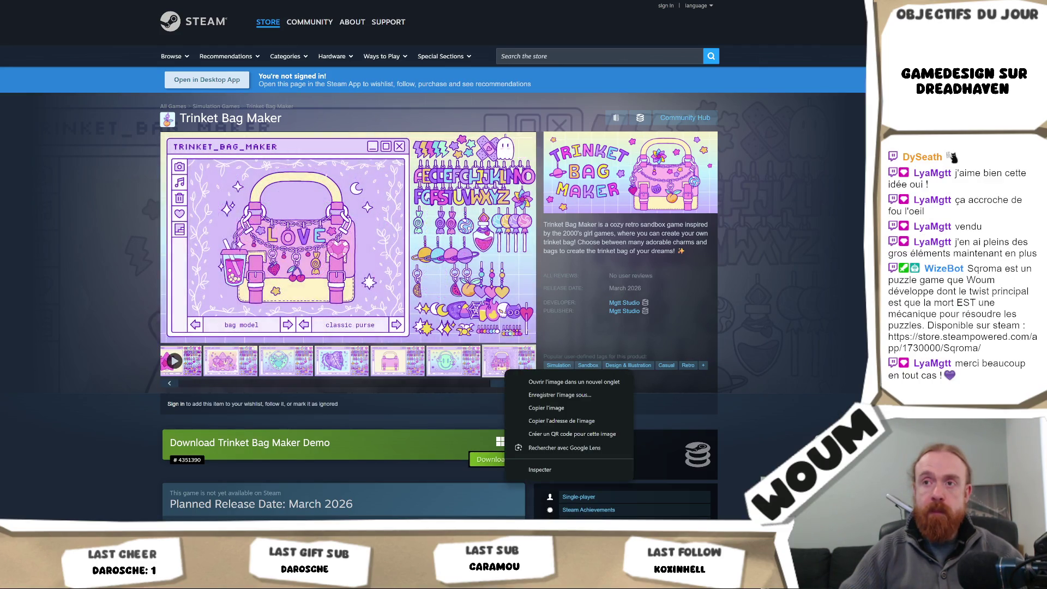
click(503, 384)
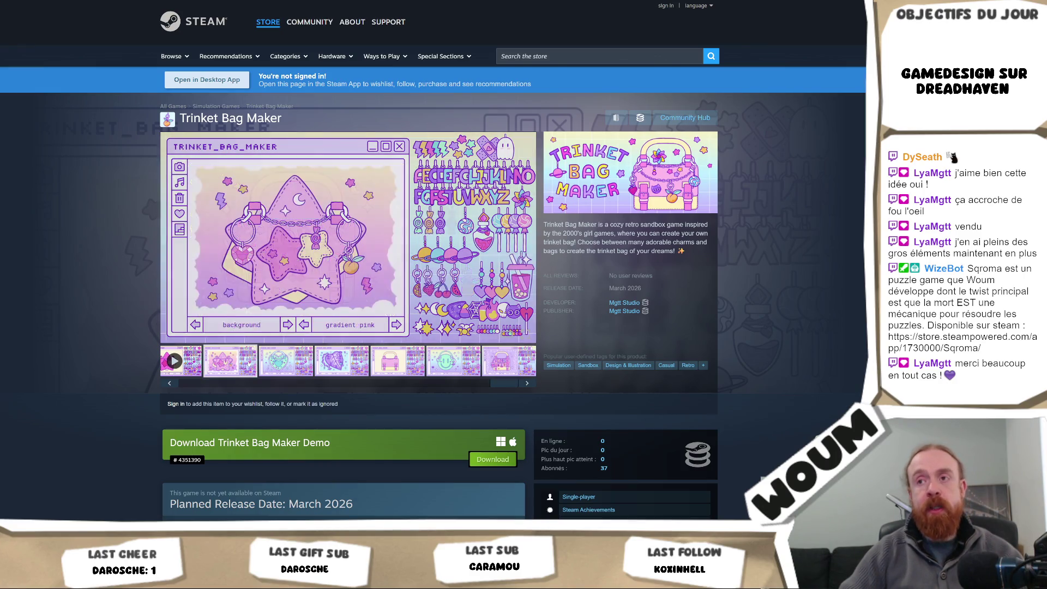
click(525, 231)
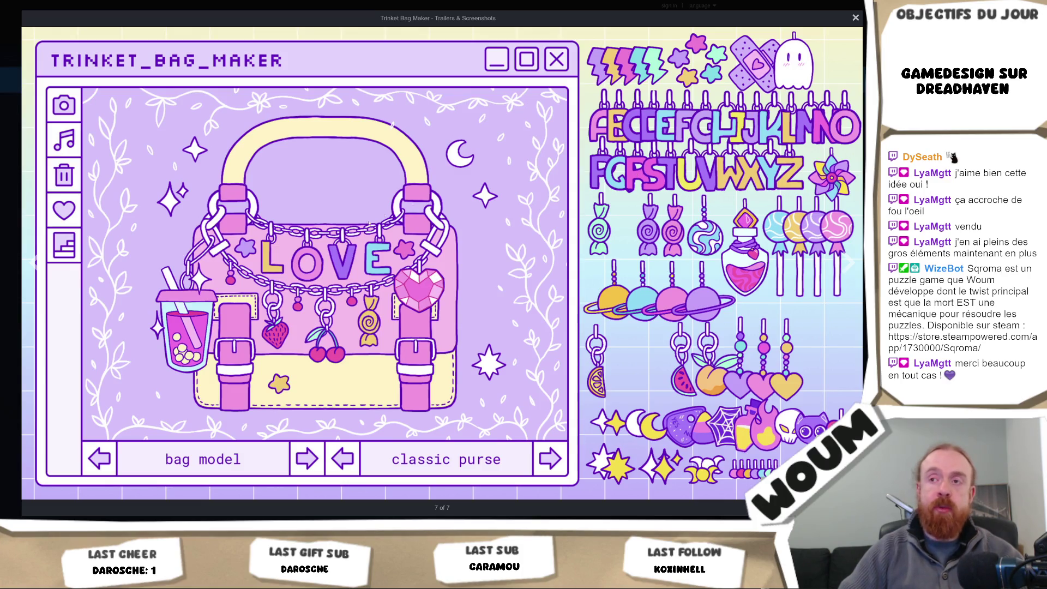
Step: Close the enlarged LOVE bag screenshot, reopen it twice, and close it again
key(Escape)
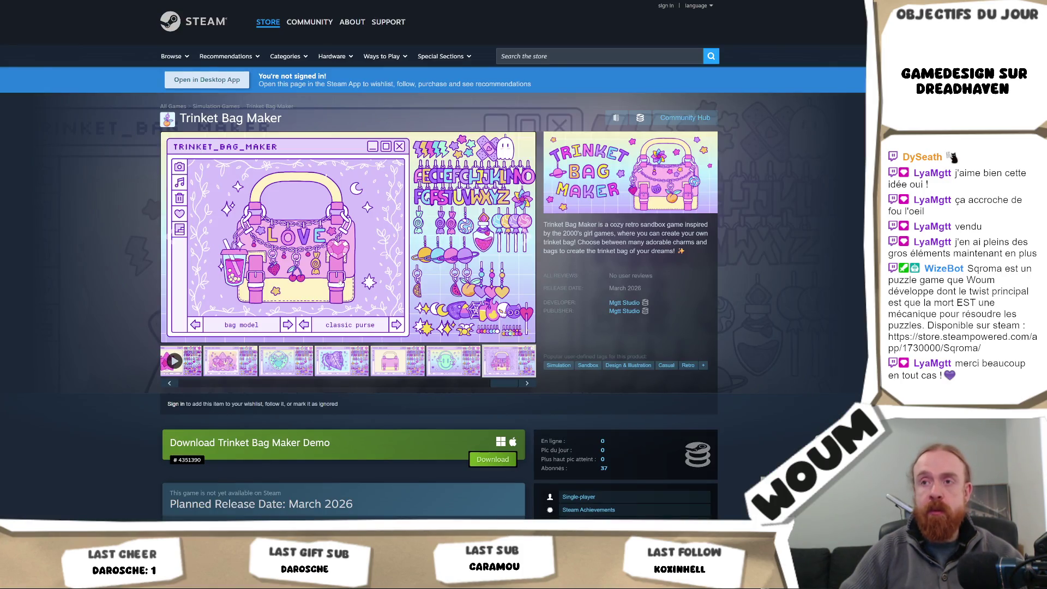
click(298, 248)
key(Escape)
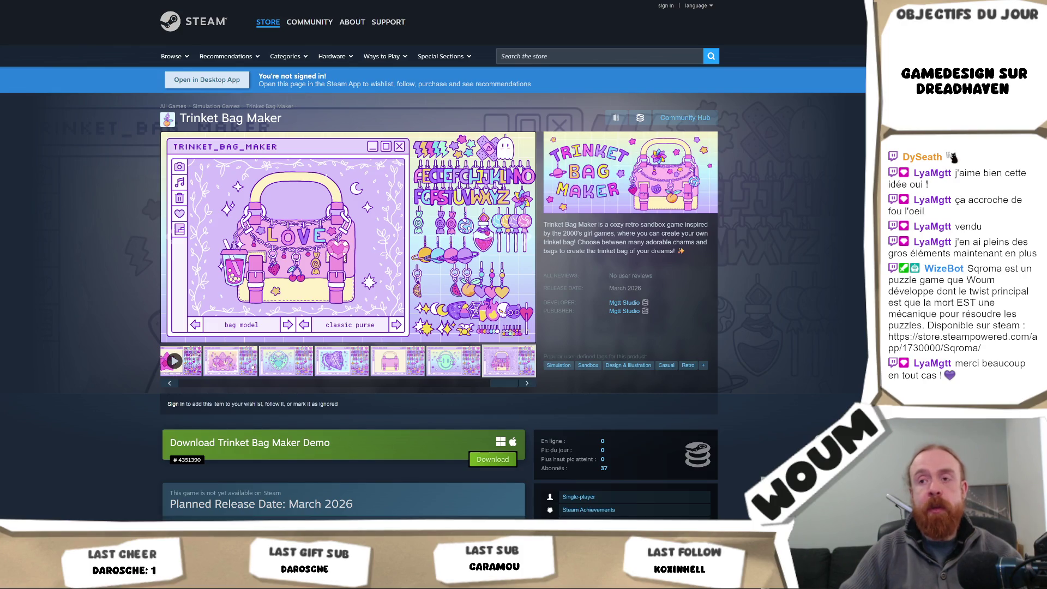
click(266, 322)
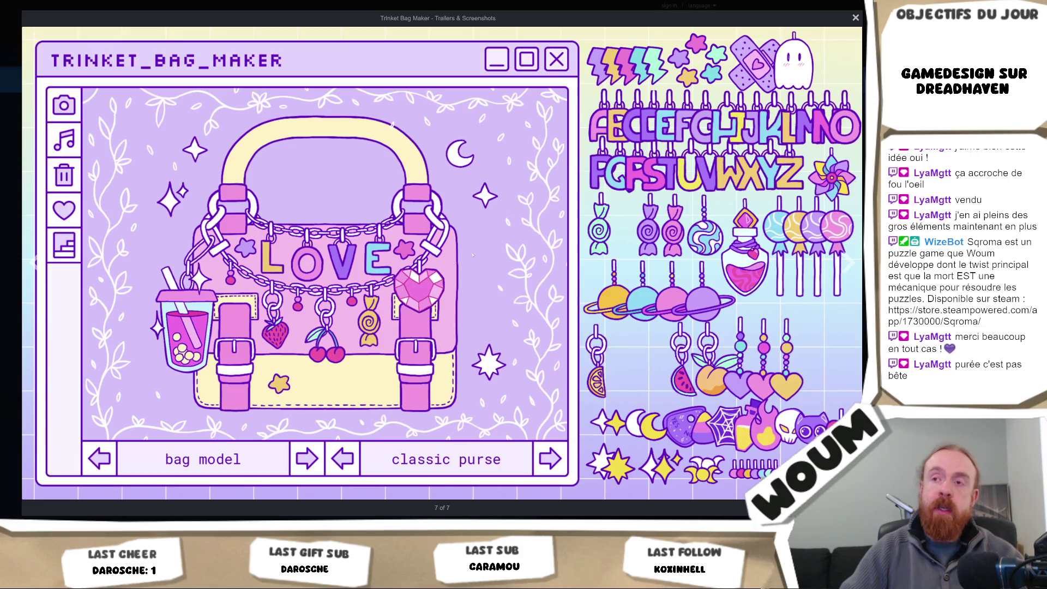
key(Escape)
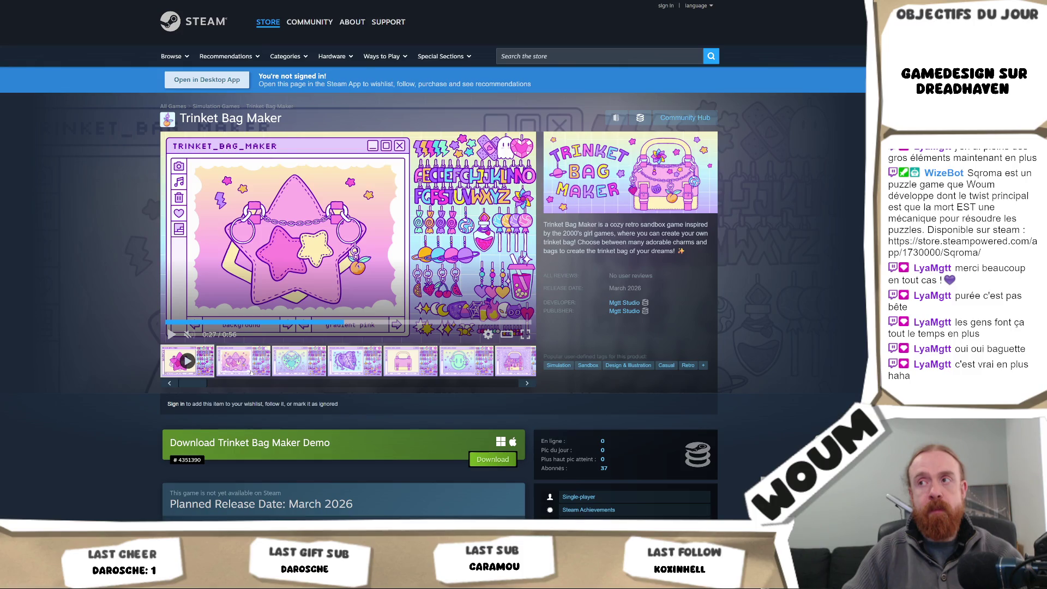
Step: Show the second and heart bag screenshots, briefly enlarge the heart bag, then close it
click(251, 373)
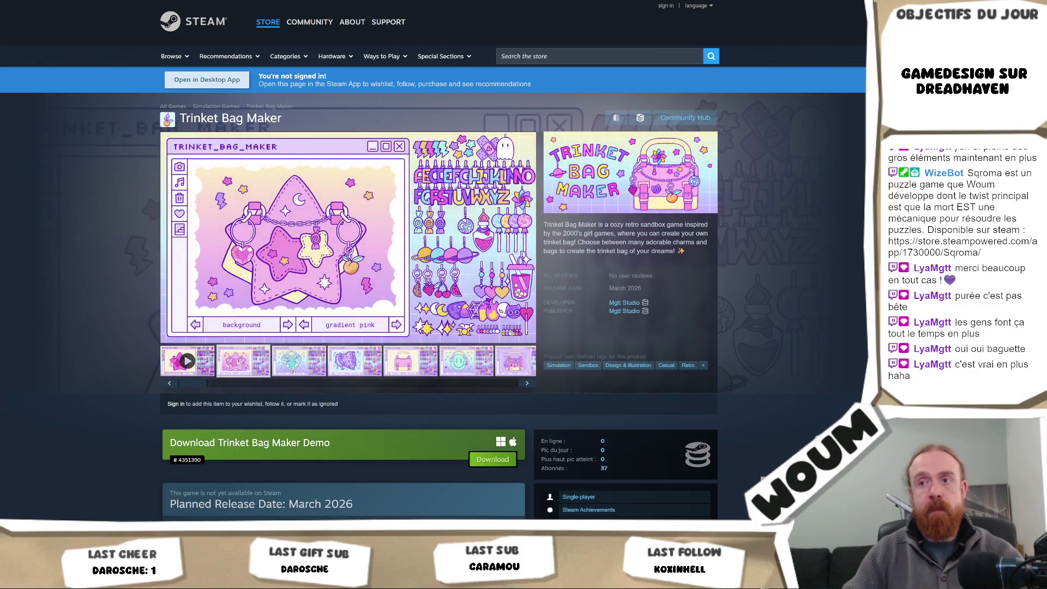
click(293, 372)
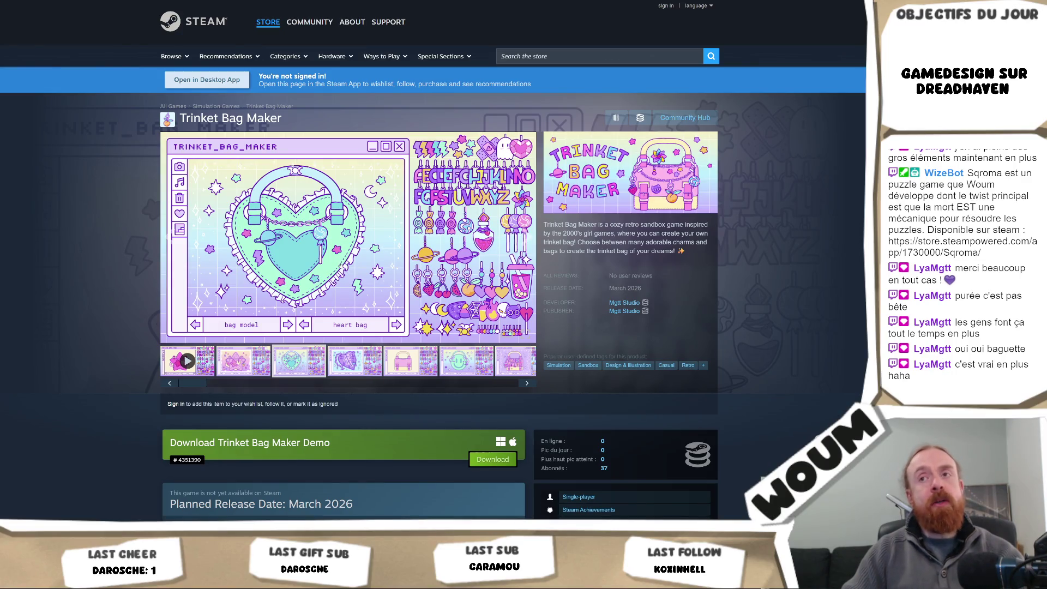
click(435, 272)
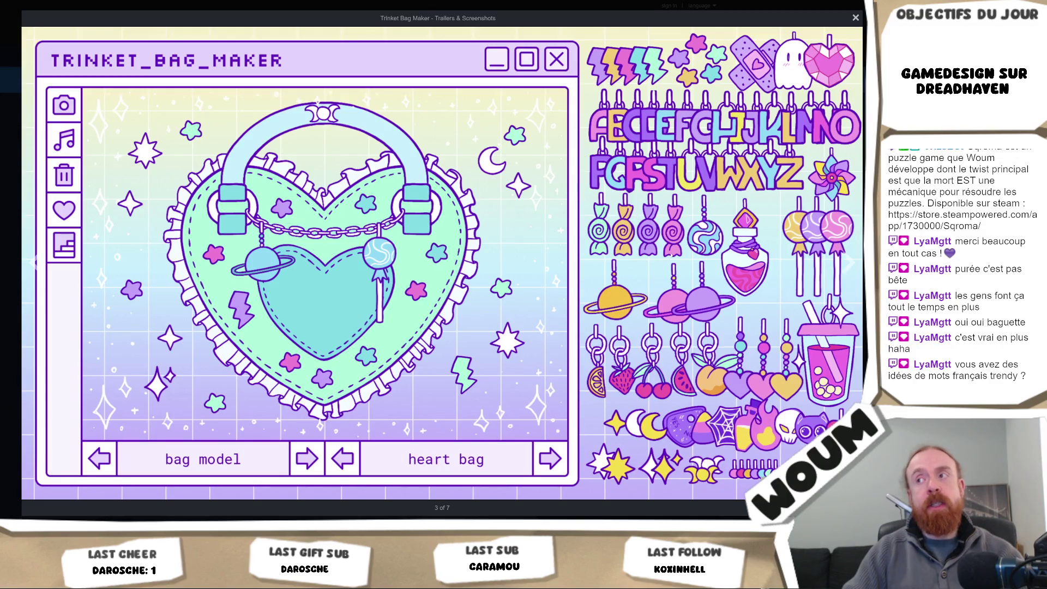
click(668, 255)
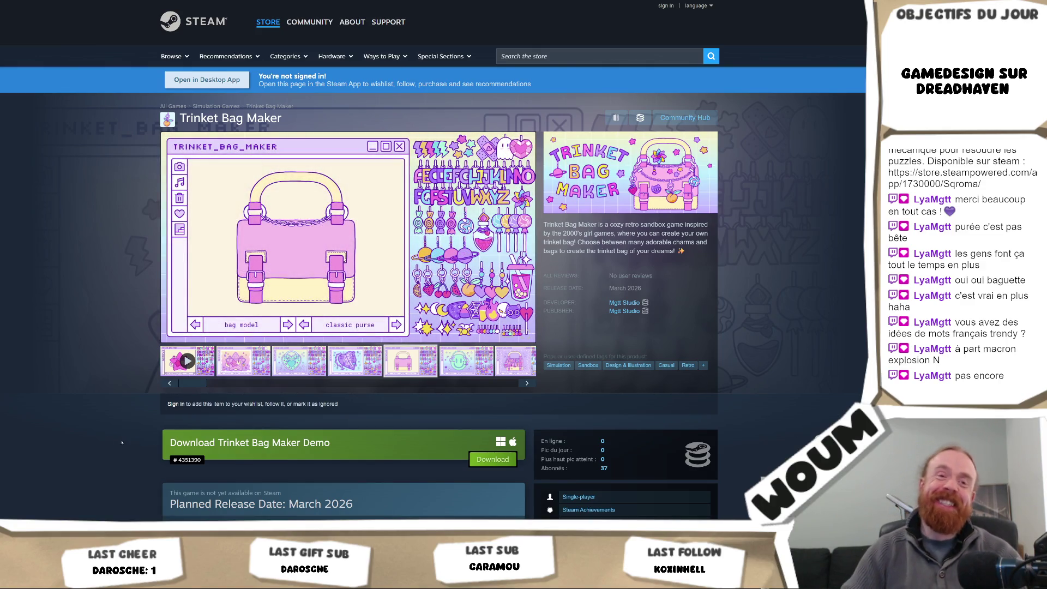
Step: Cycle from the pink star bag screenshot through the gallery to the LOVE charms purse
click(523, 355)
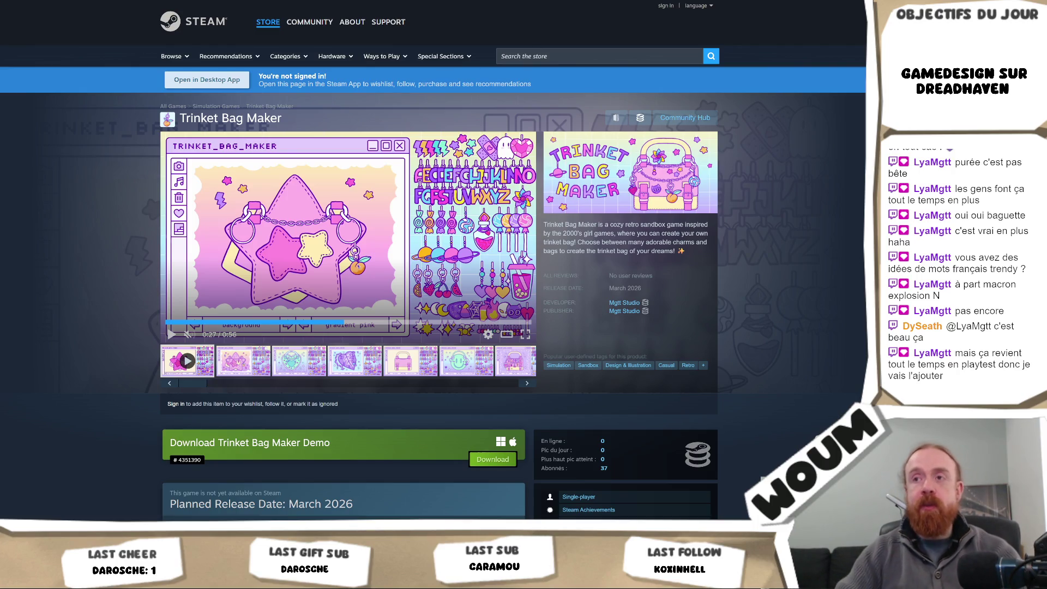
click(243, 361)
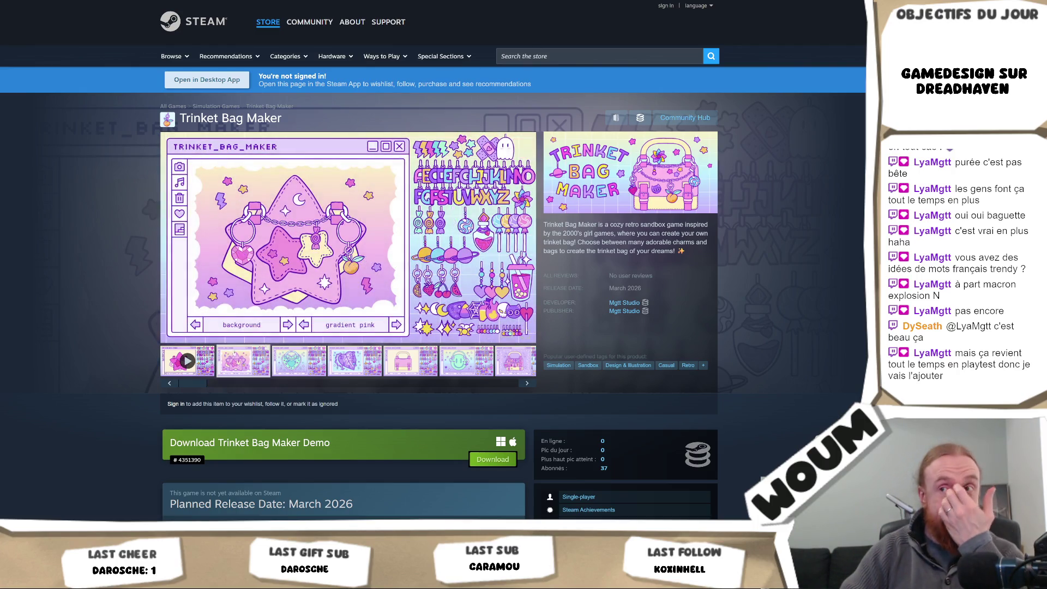
click(491, 364)
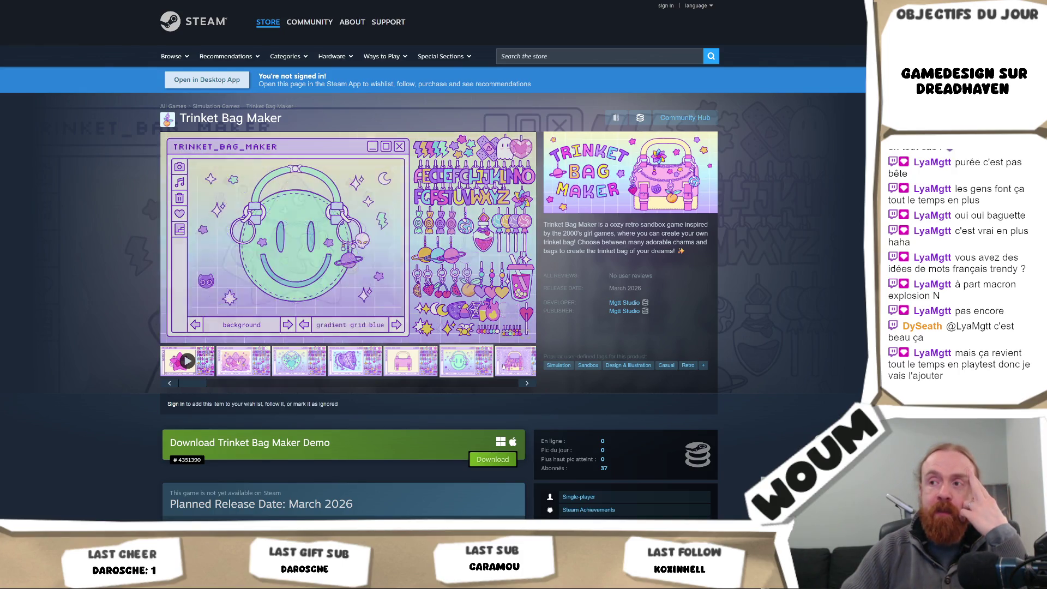
click(510, 363)
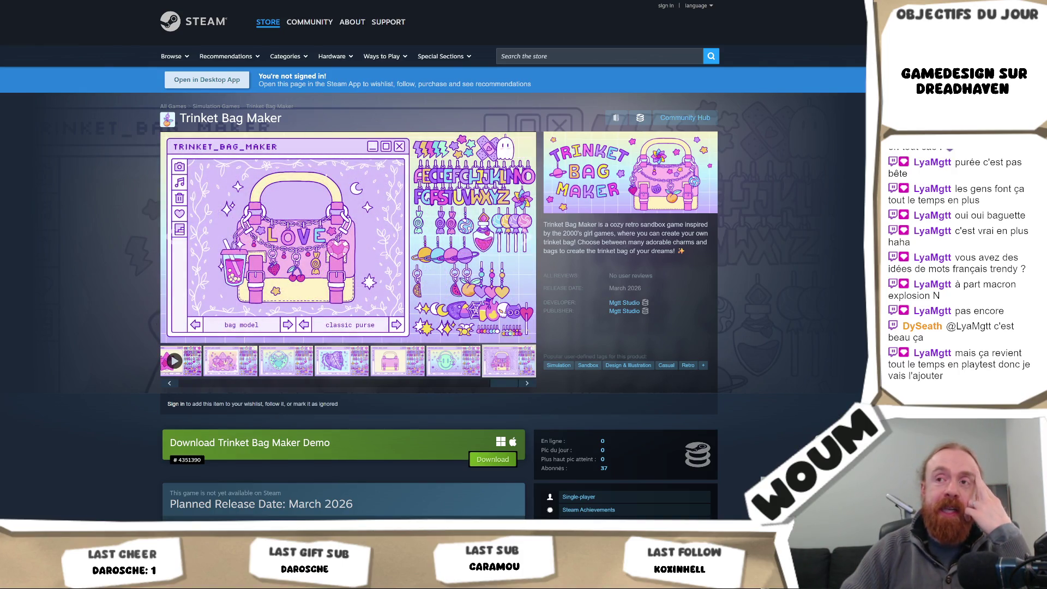
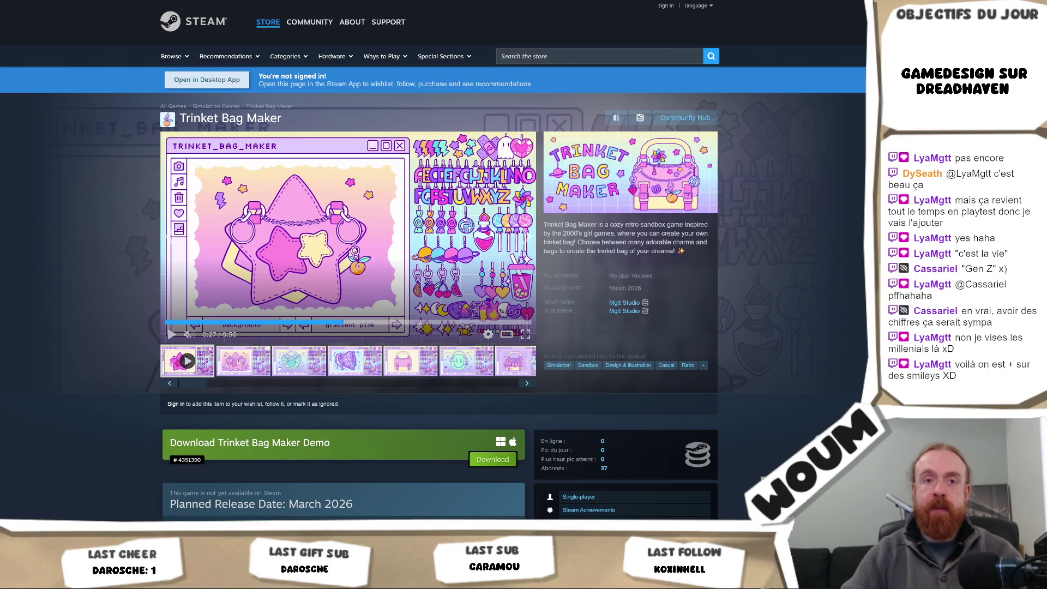
Step: Show Trinket Bag Maker's second screenshot, the leaf-shaped frame with white border, instead of the trailer
click(256, 363)
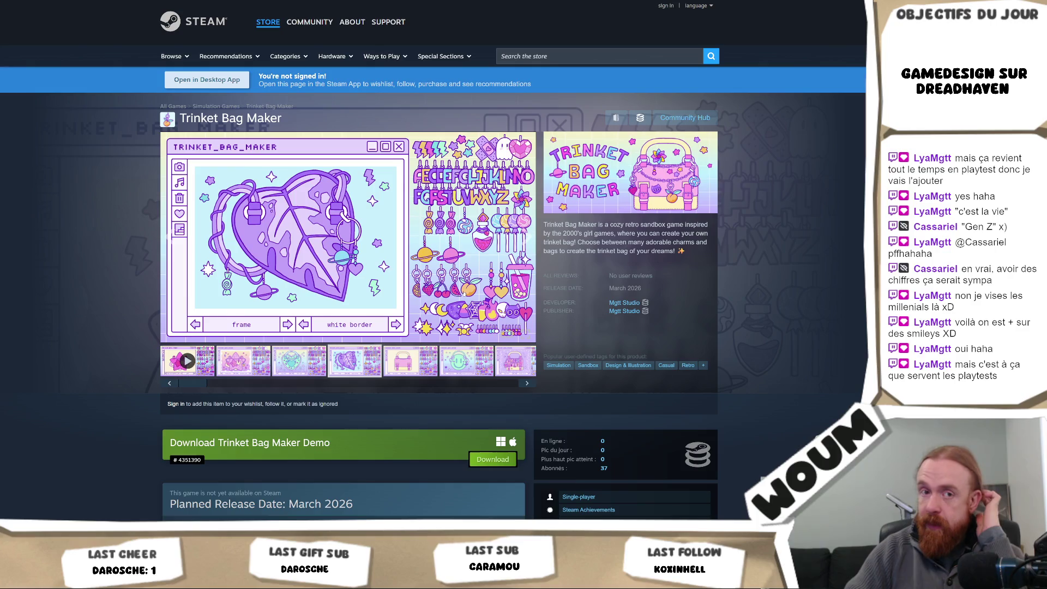
Step: Expand Trinket Bag Maker's full game description with READ MORE and start reading it
scroll(464, 293, down, 4)
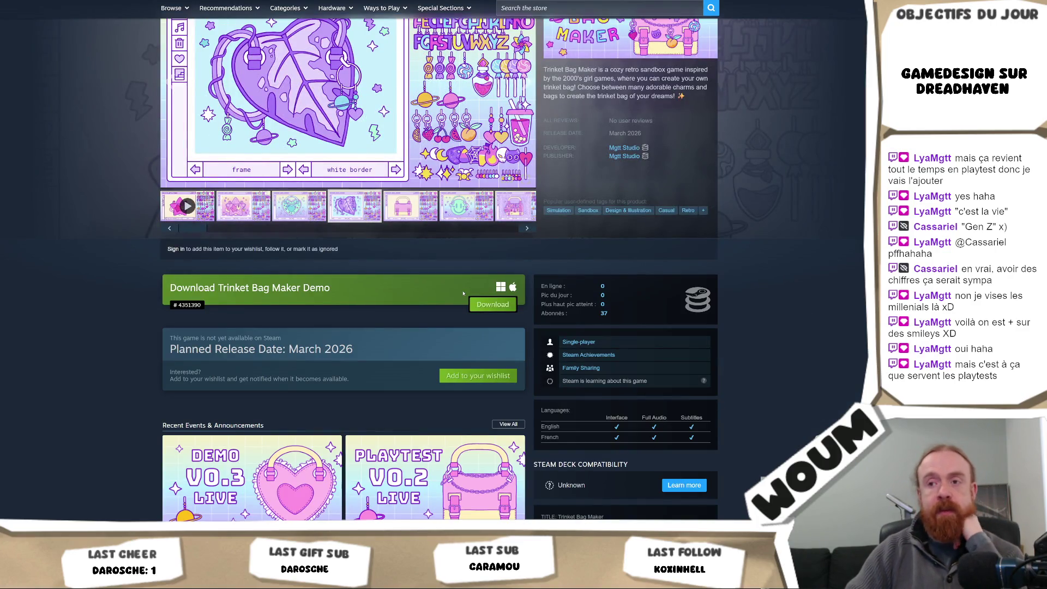
scroll(463, 292, down, 1)
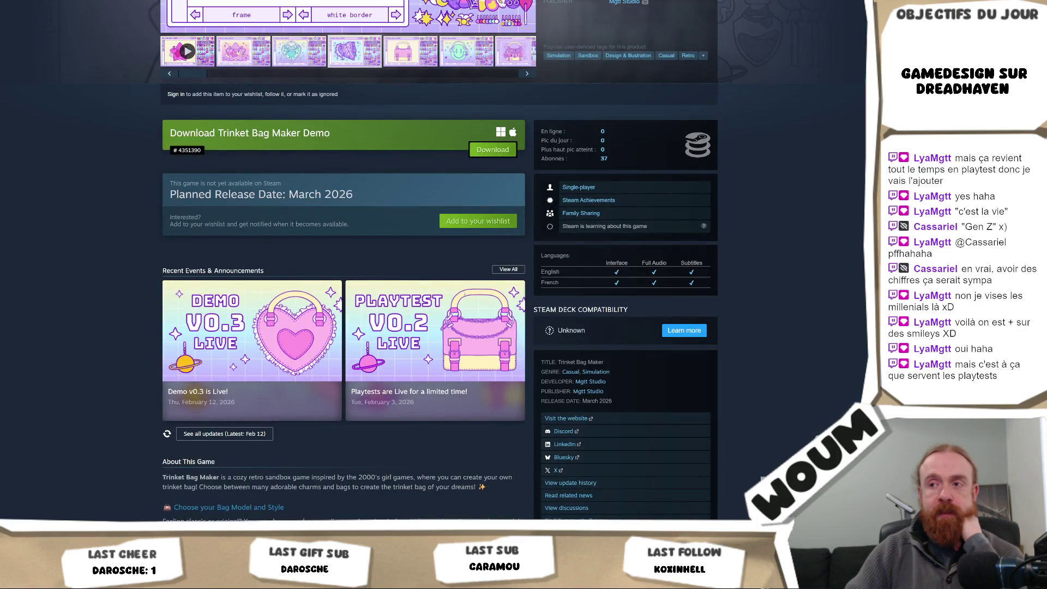
scroll(373, 381, down, 8)
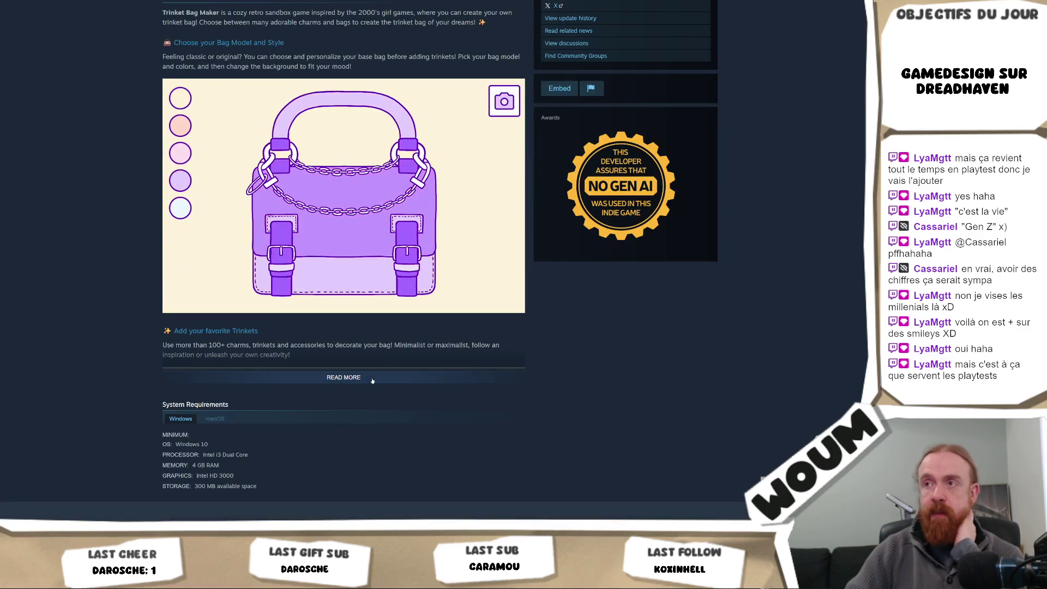
click(372, 381)
scroll(610, 355, down, 4)
scroll(611, 357, up, 6)
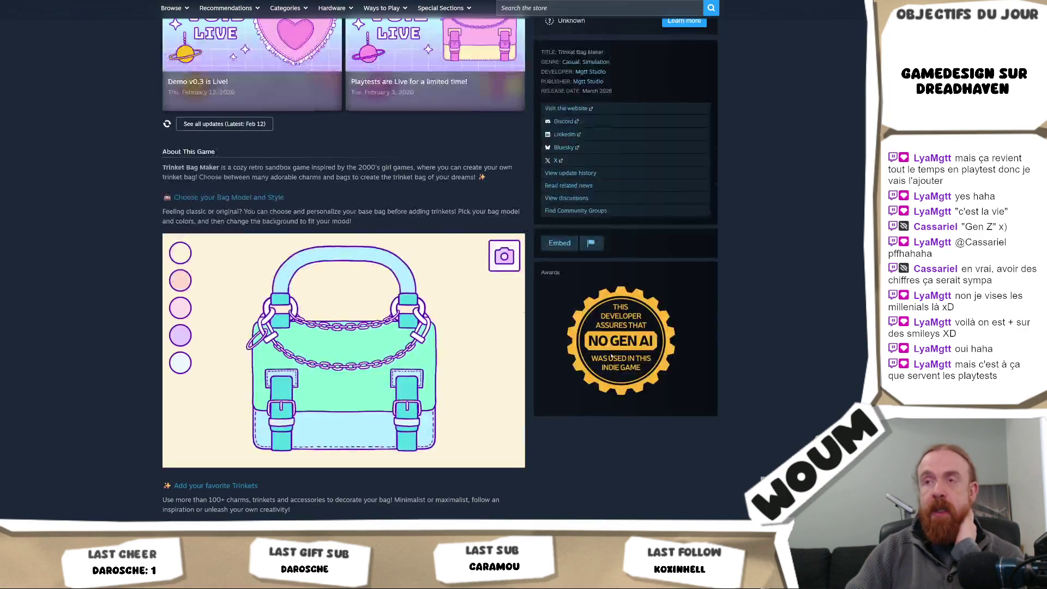
mouse_move(392, 449)
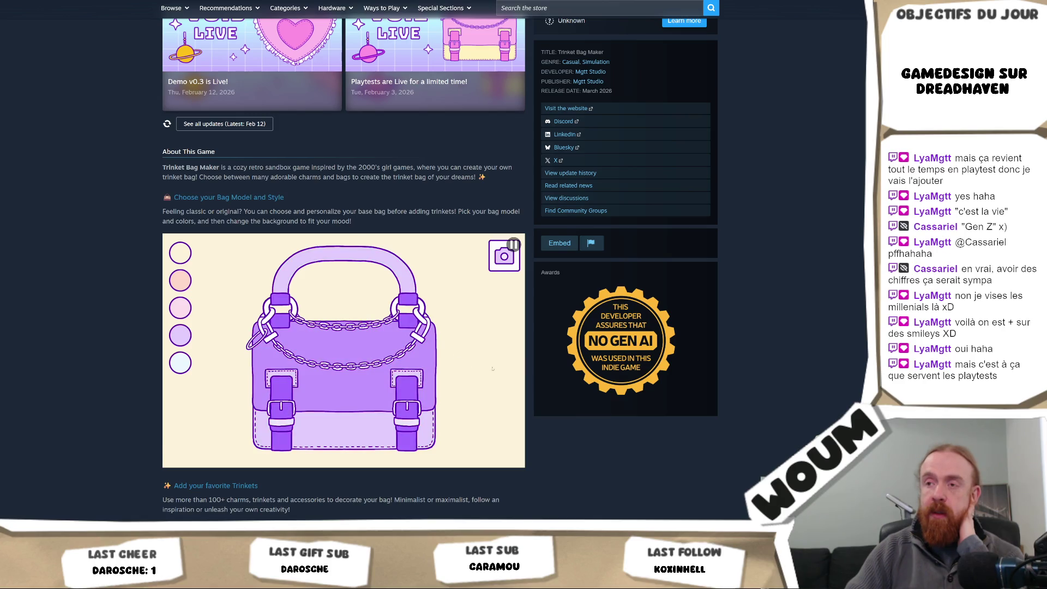
scroll(619, 434, down, 3)
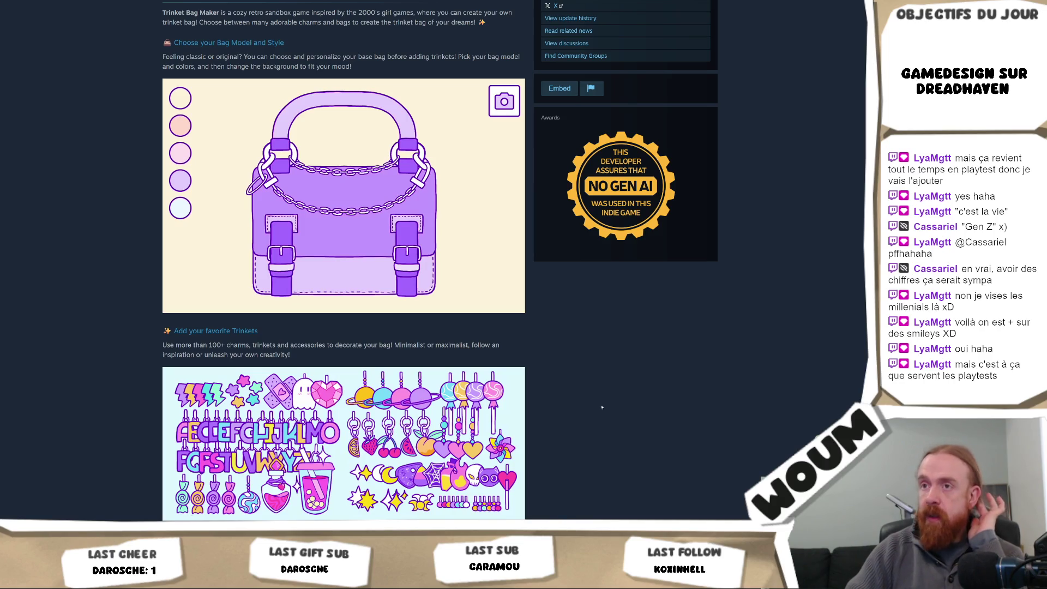
scroll(602, 407, up, 2)
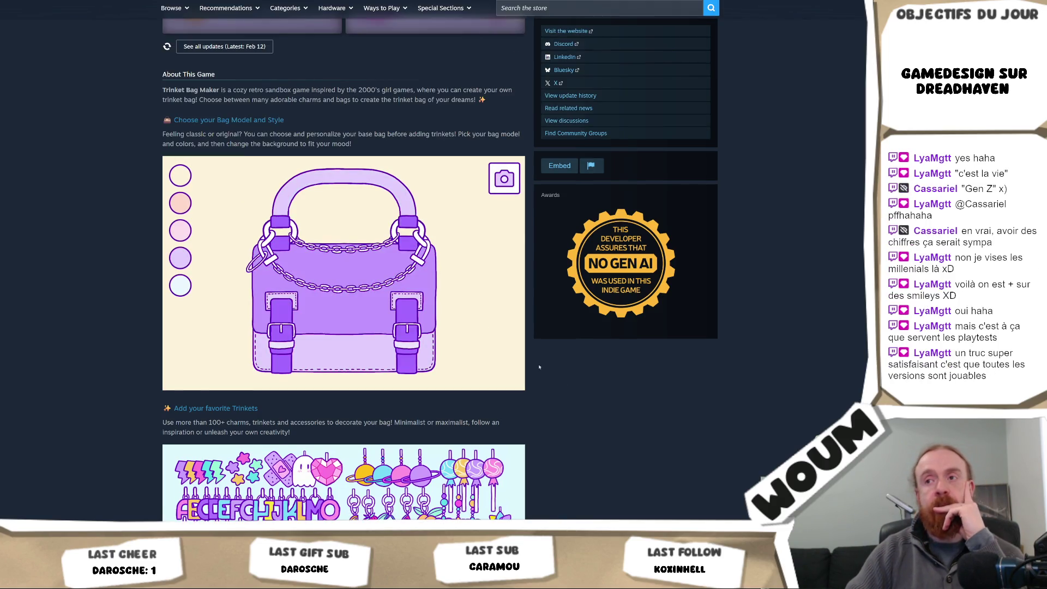
mouse_move(431, 289)
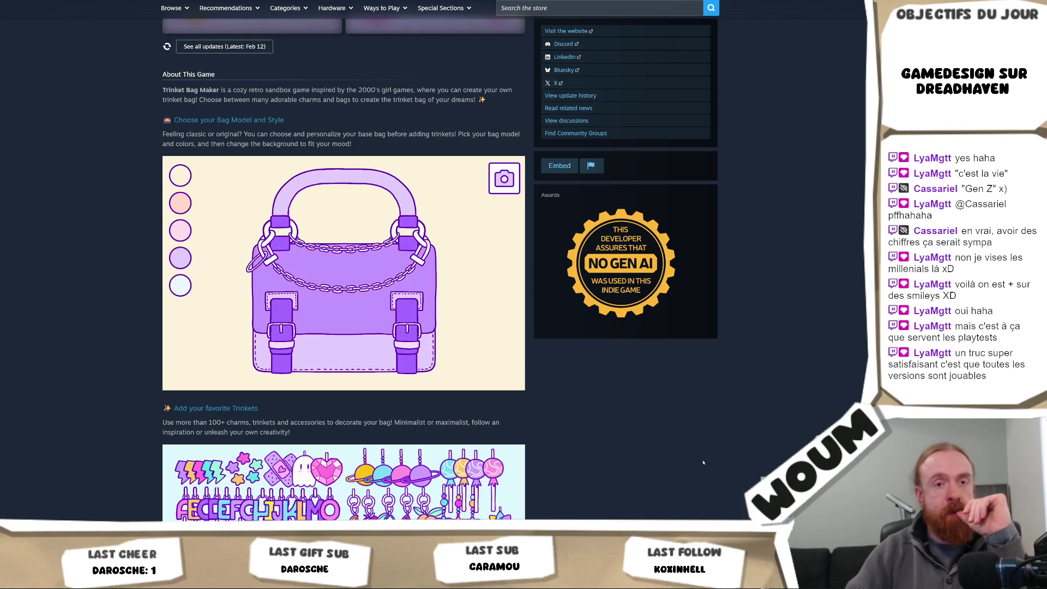
Step: Read to the end of the description, then open SettingsController.cs from Unity's Project panel
scroll(703, 462, down, 5)
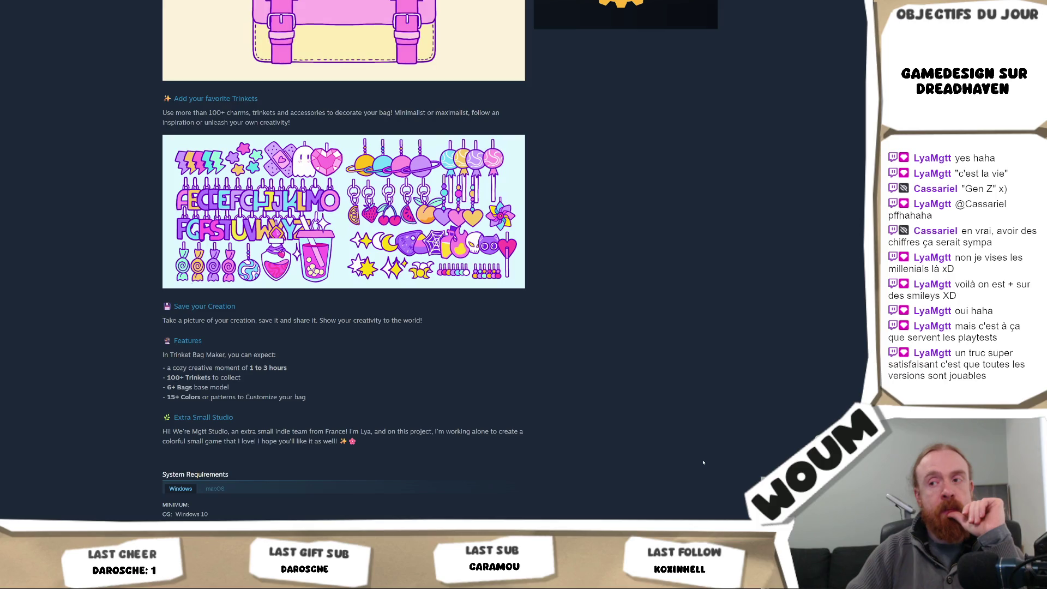
scroll(703, 462, down, 2)
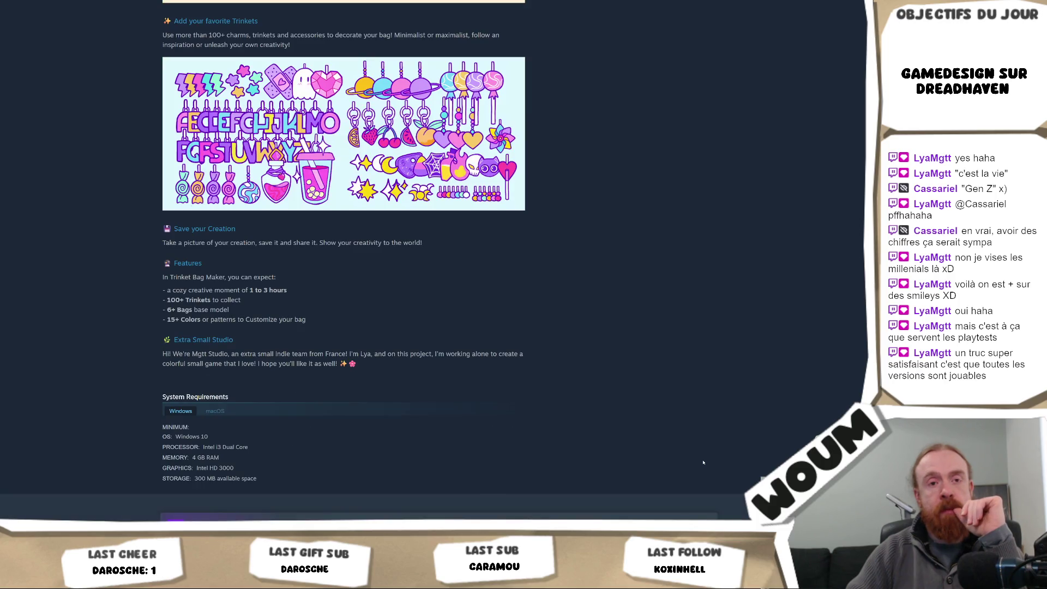
scroll(703, 463, down, 4)
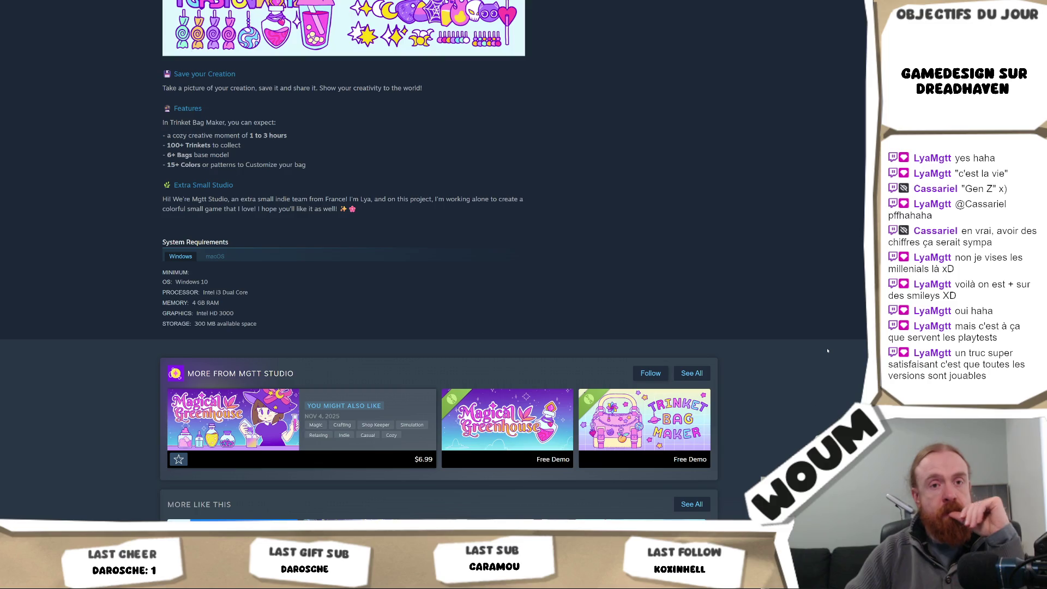
scroll(827, 351, up, 8)
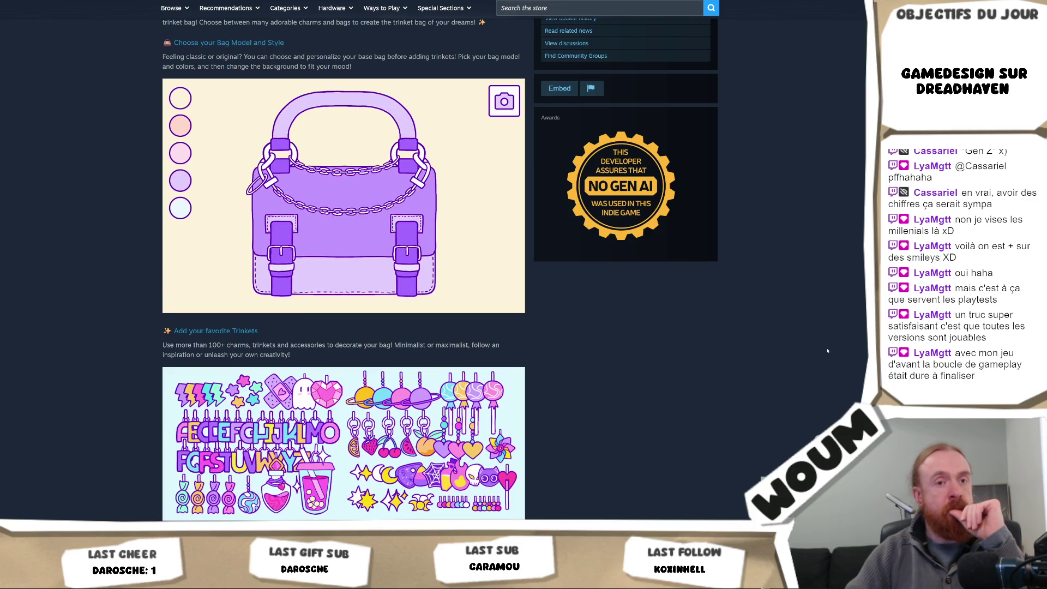
scroll(828, 351, down, 3)
scroll(725, 344, down, 1)
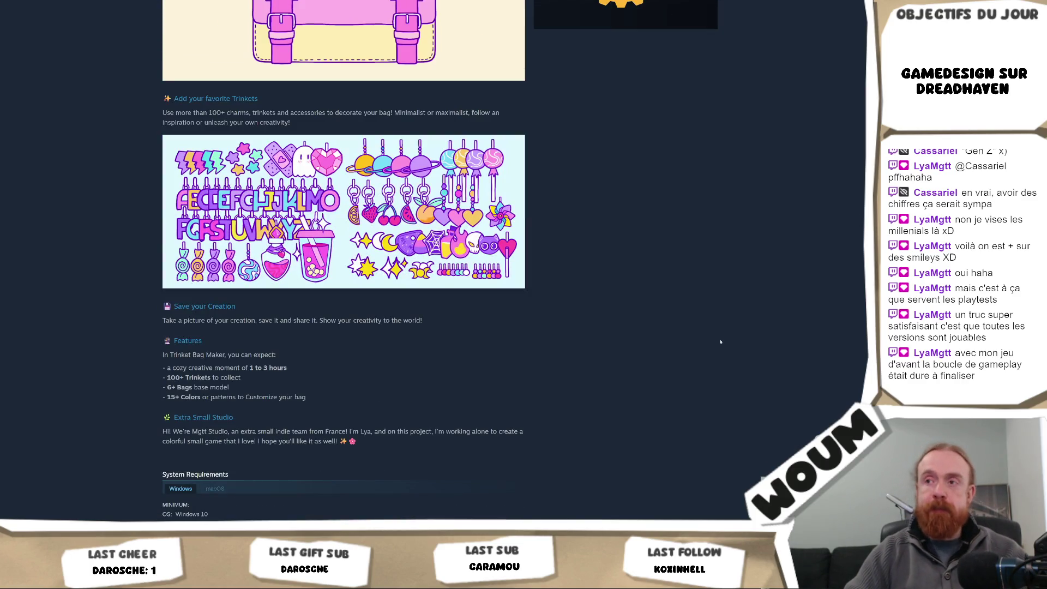
scroll(728, 338, down, 7)
scroll(763, 340, down, 1)
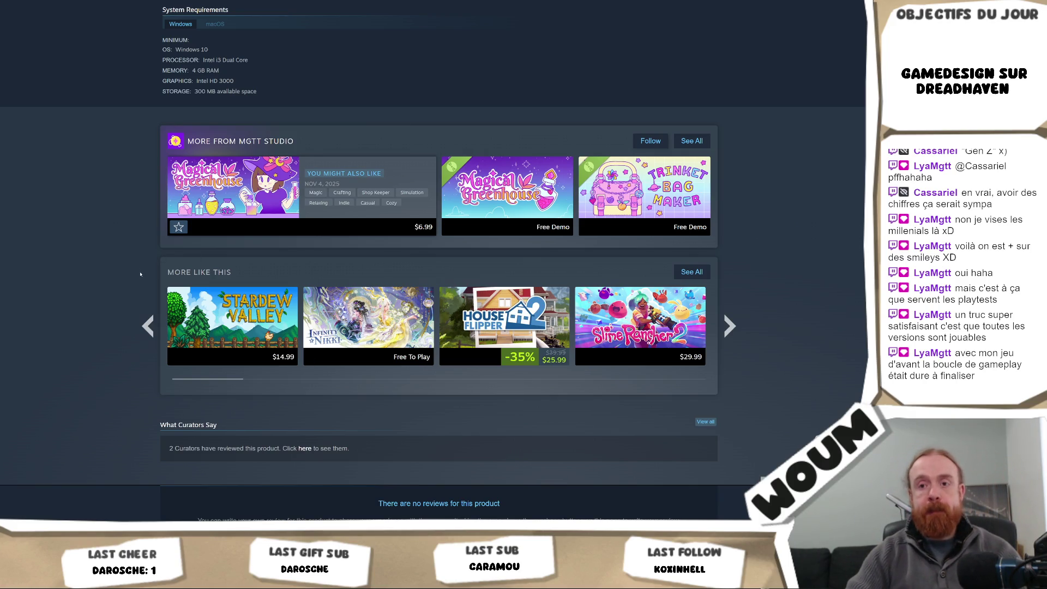
key(alt+Tab)
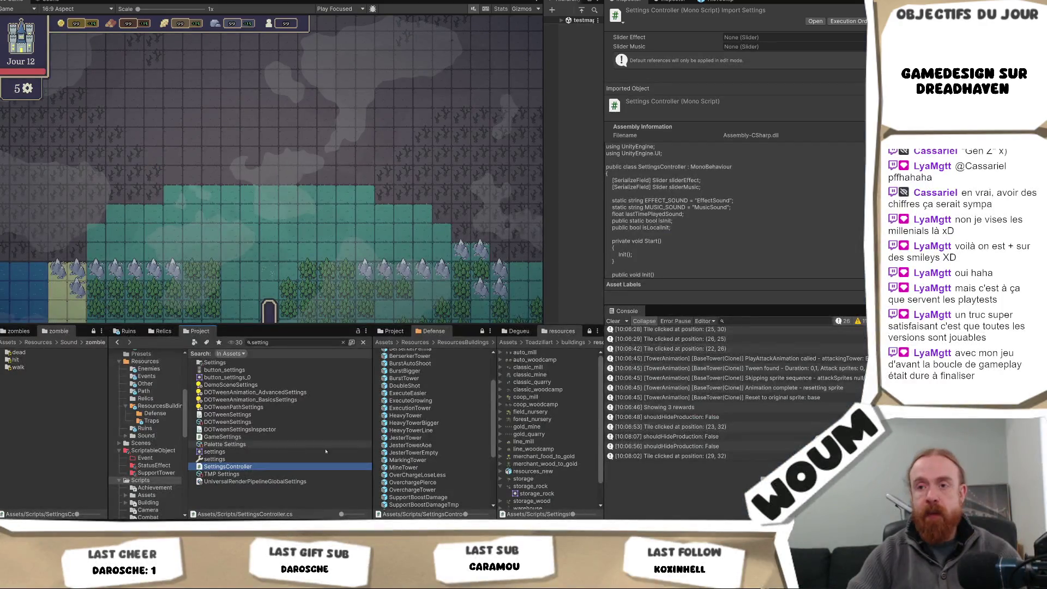
double_click(289, 469)
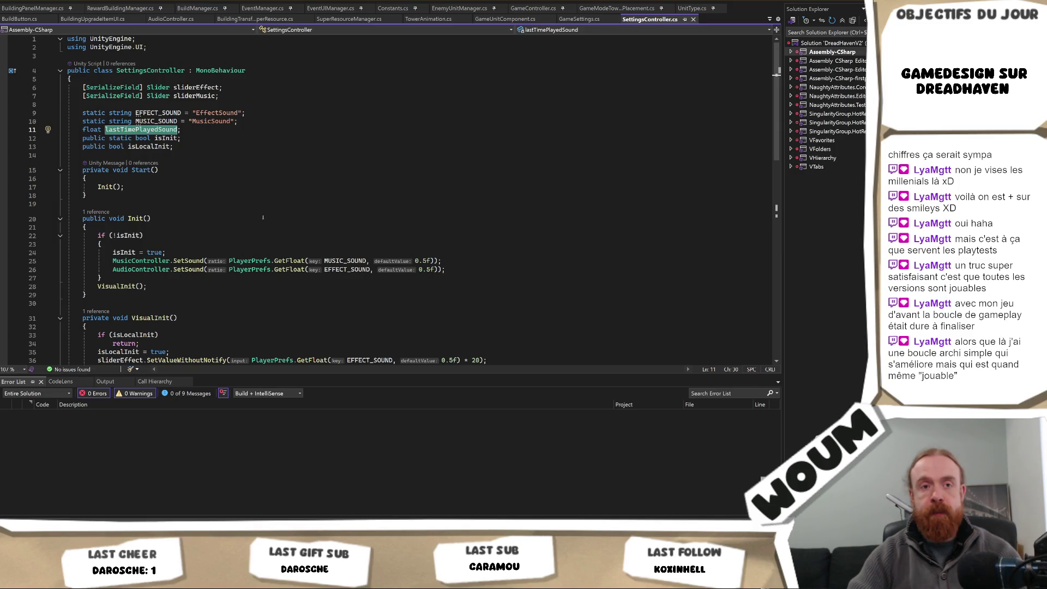
click(259, 219)
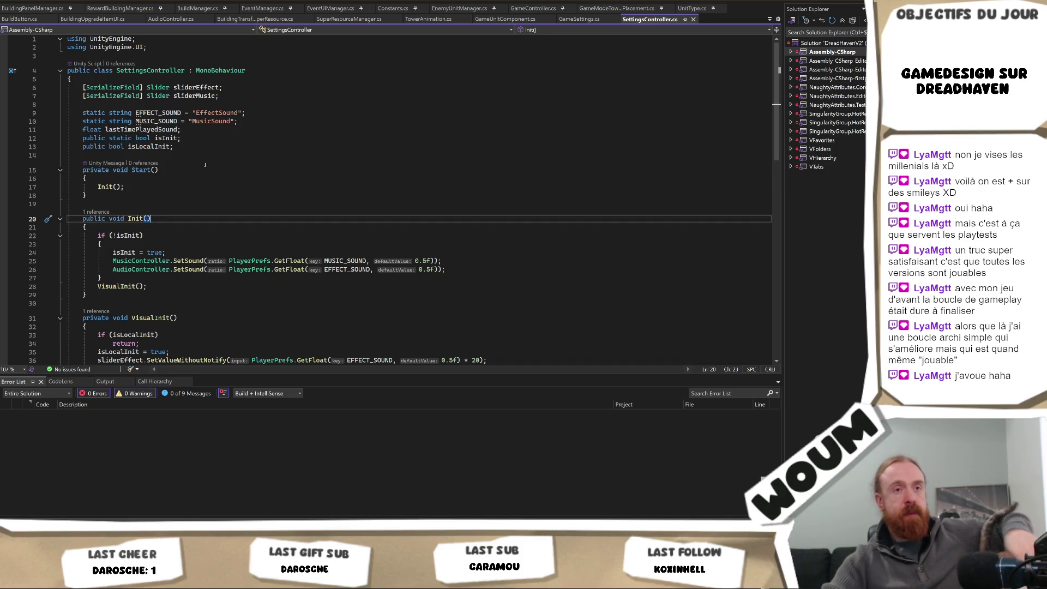
scroll(205, 164, down, 1)
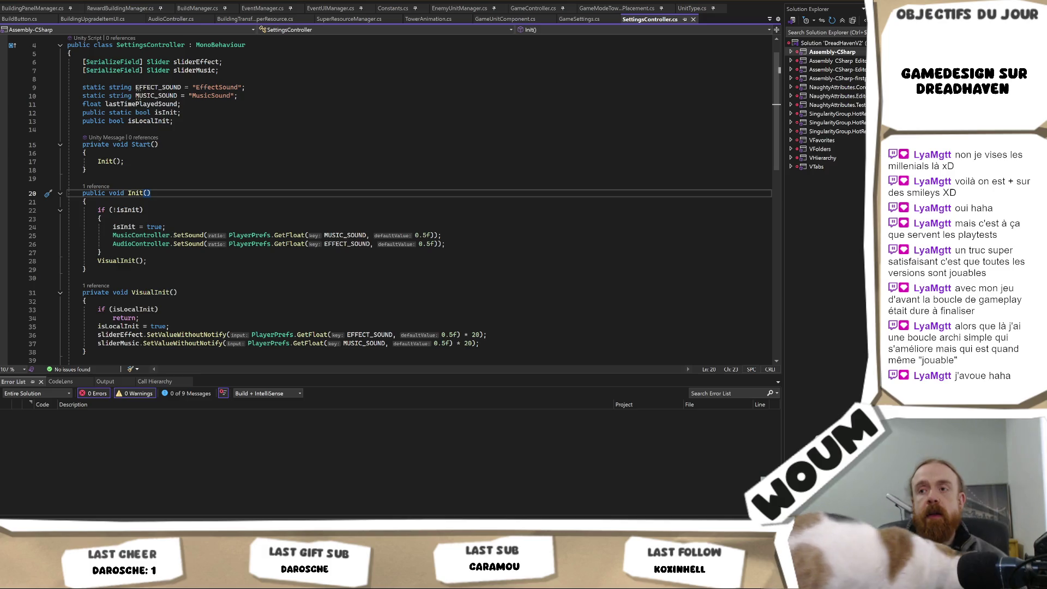
scroll(501, 216, down, 3)
scroll(501, 216, down, 6)
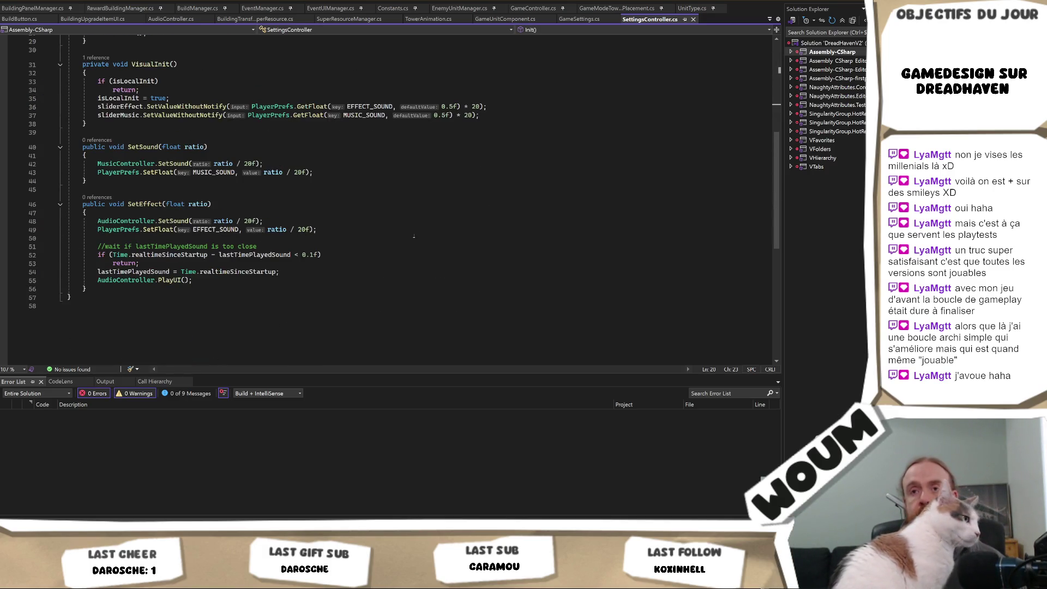
scroll(413, 237, up, 9)
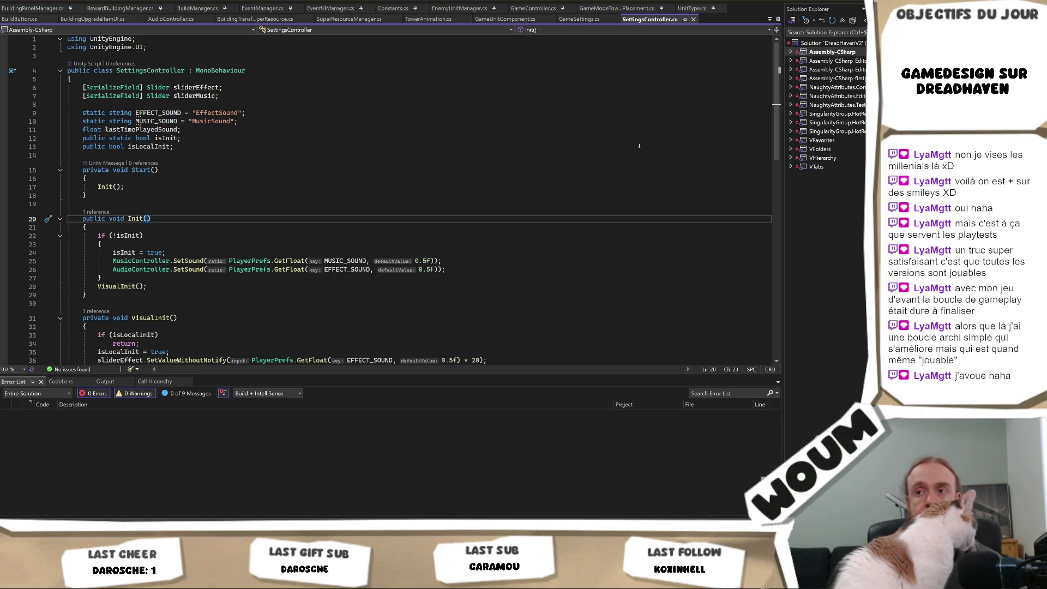
scroll(627, 150, down, 2)
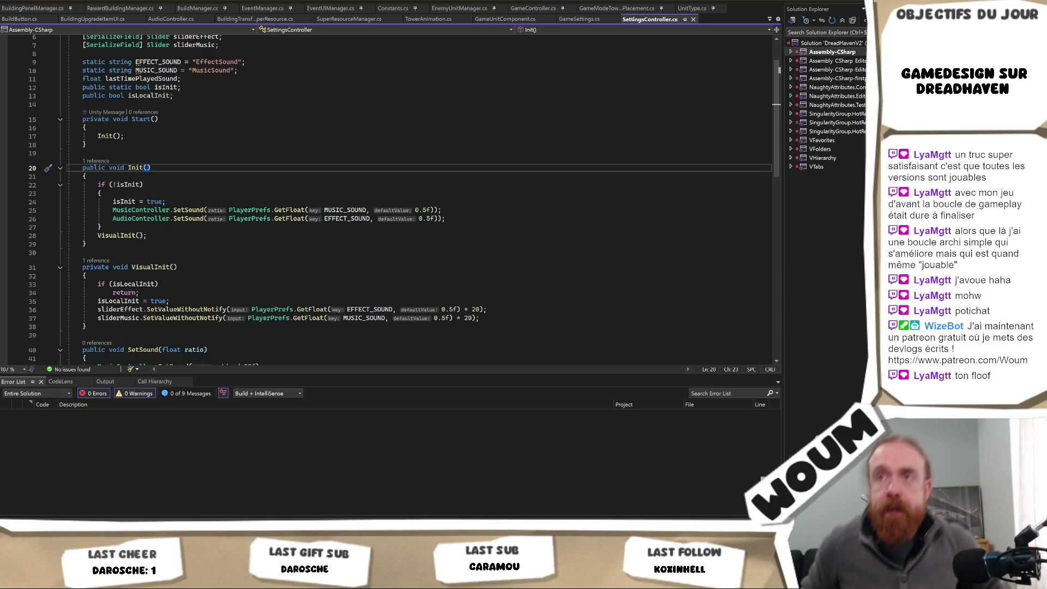
scroll(416, 162, up, 2)
scroll(415, 162, down, 2)
scroll(416, 162, down, 1)
scroll(415, 162, down, 1)
scroll(414, 161, up, 1)
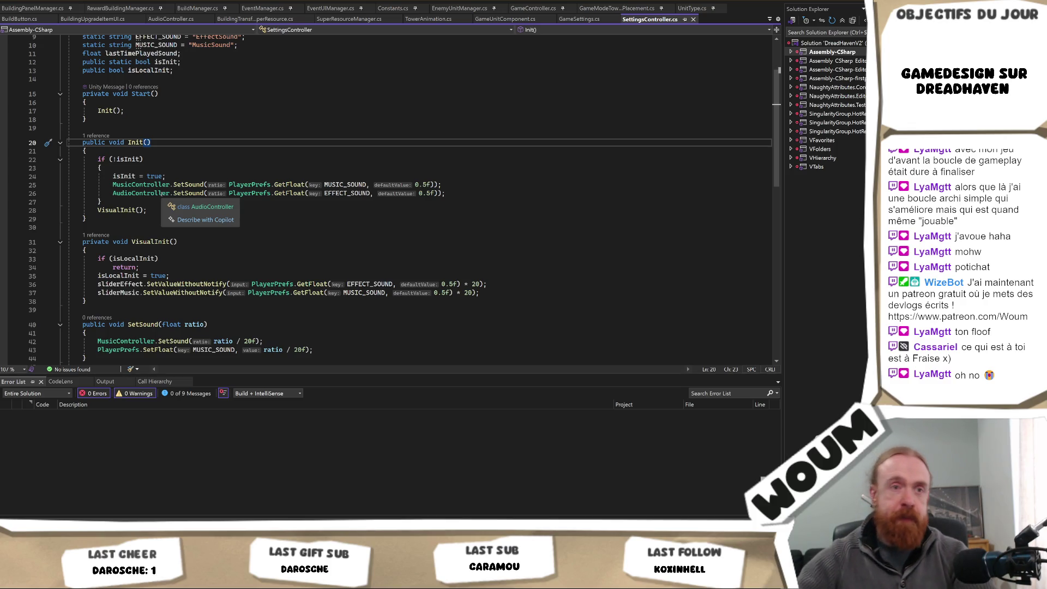
scroll(162, 194, up, 2)
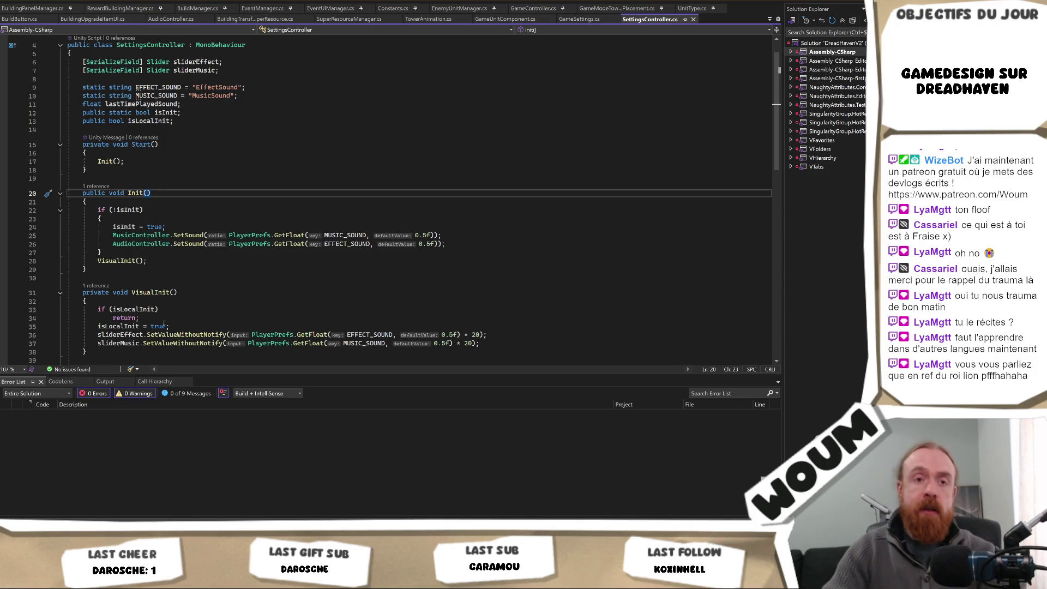
click(274, 302)
click(273, 295)
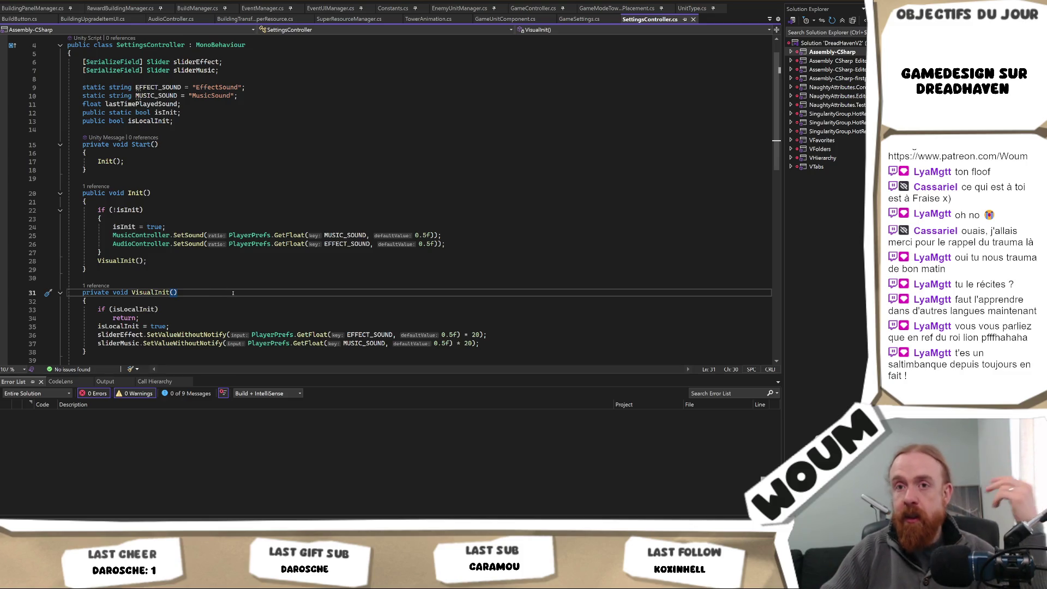
click(121, 301)
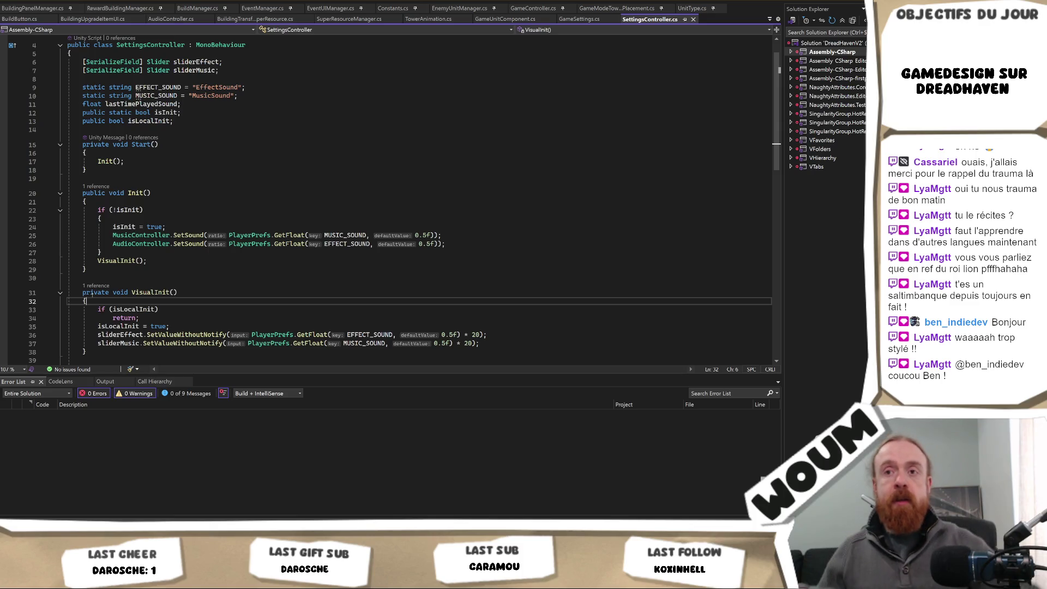
key(Left)
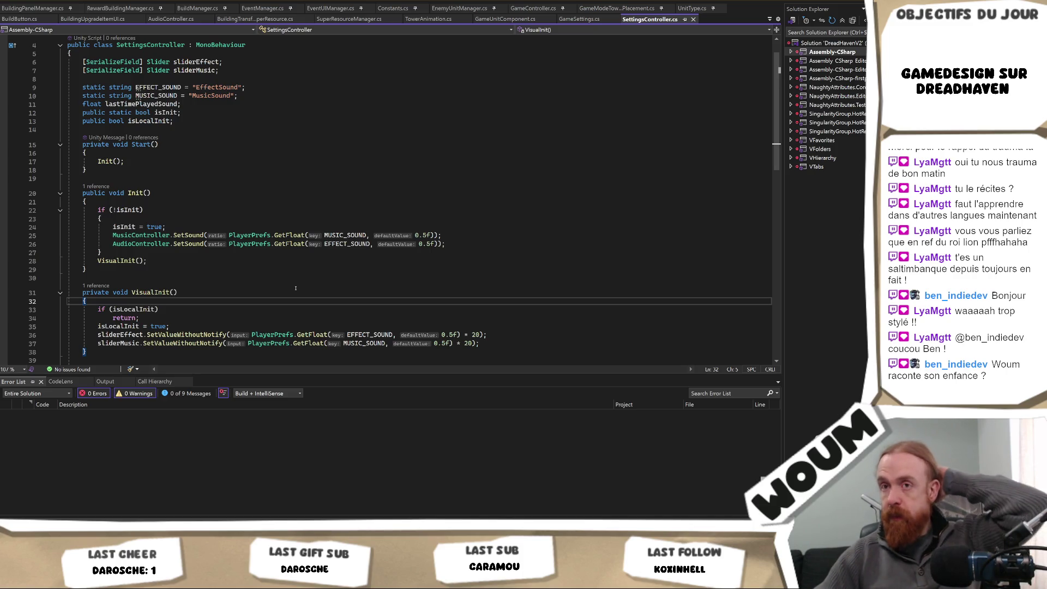
click(215, 304)
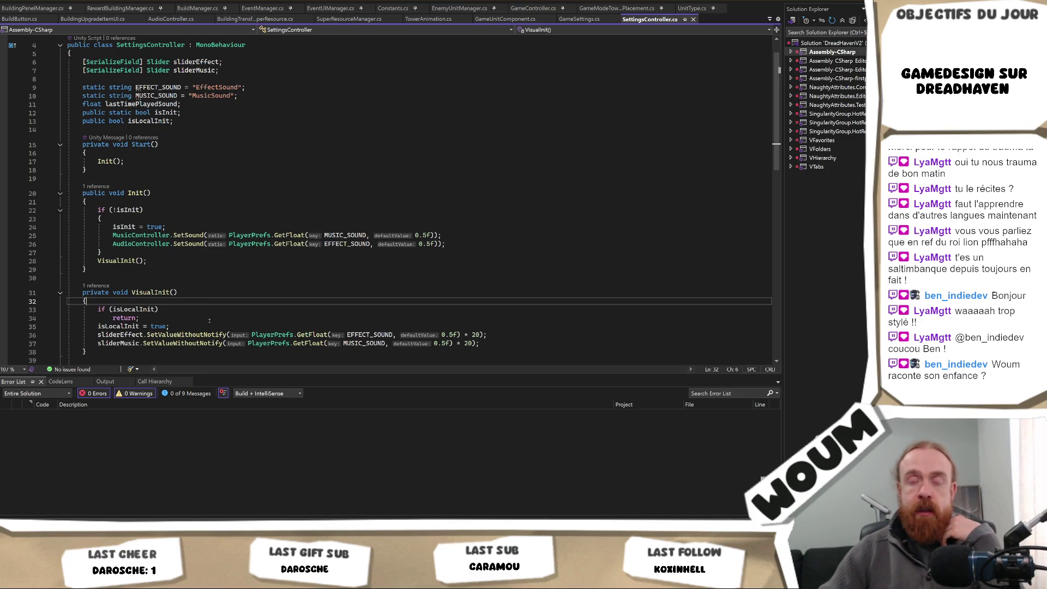
mouse_move(93, 580)
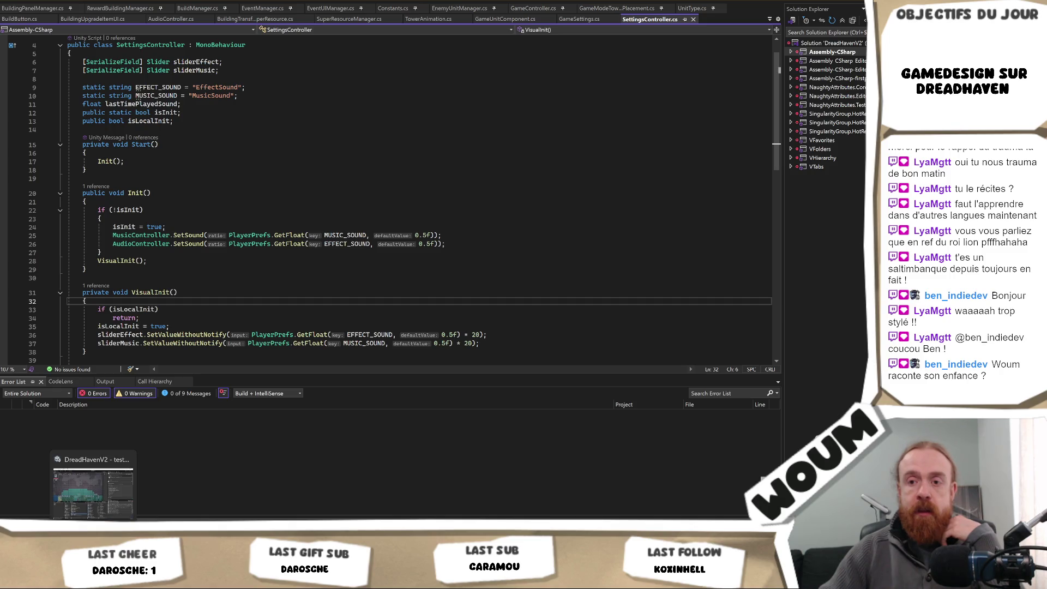
click(93, 488)
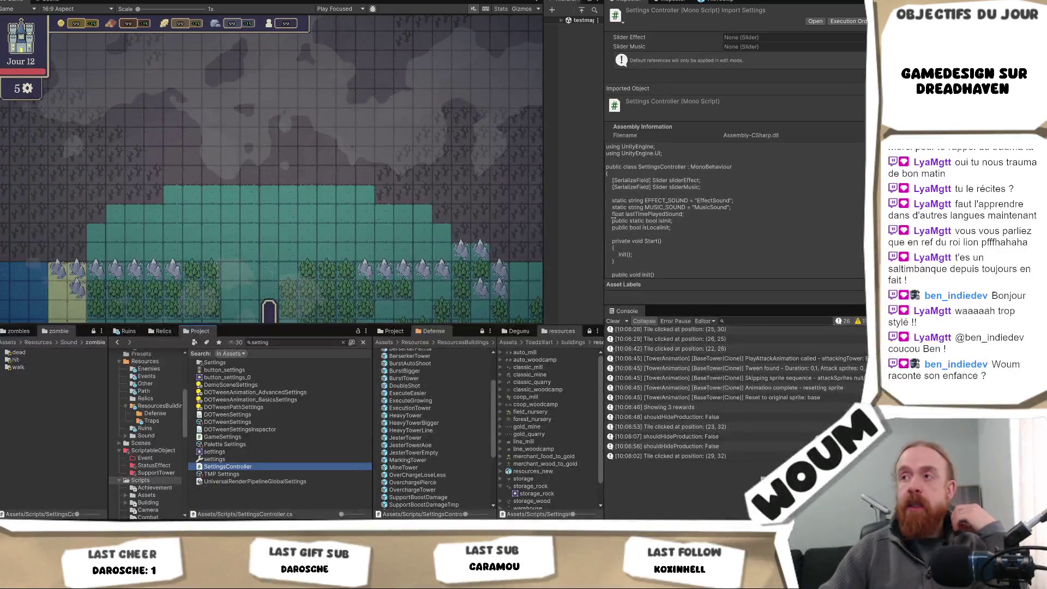
Step: Resize the hierarchy and project panels, expand the testmap scene, and reopen SettingsController.cs
drag(544, 148, 481, 146)
click(498, 20)
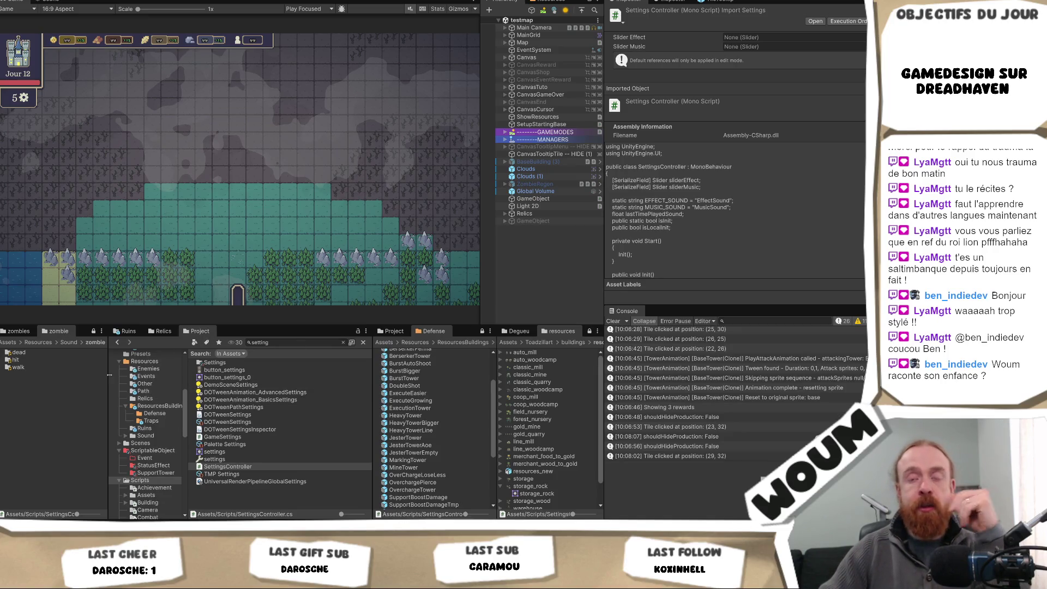
drag(109, 375, 145, 379)
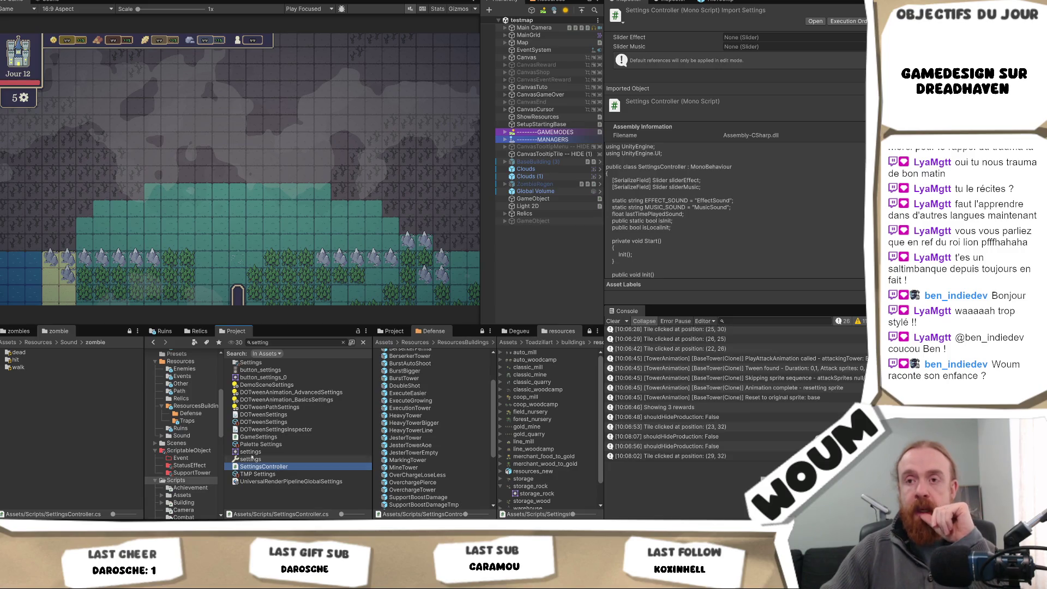
drag(143, 404, 131, 404)
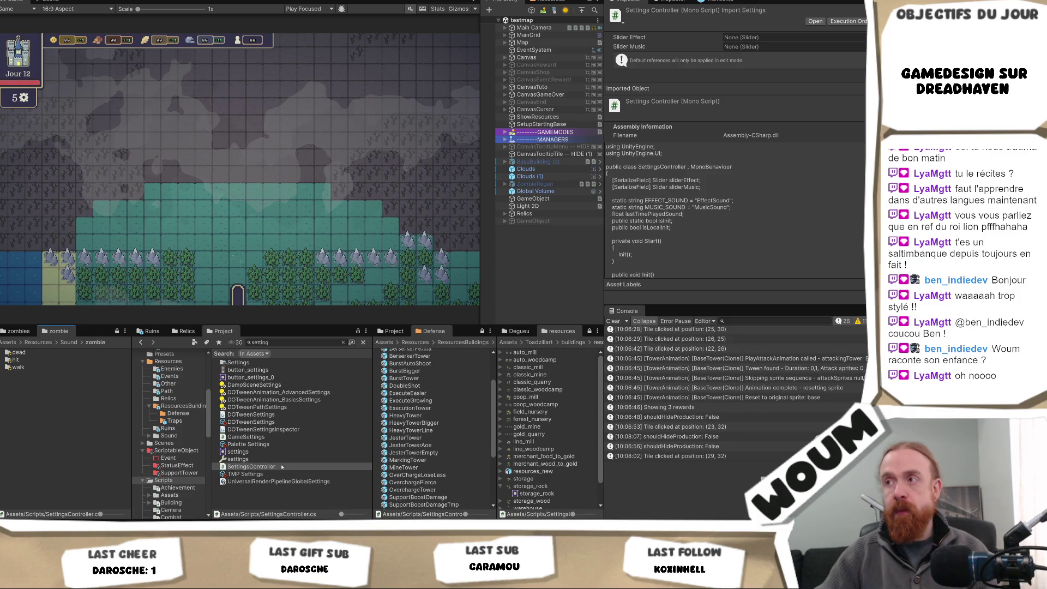
double_click(282, 467)
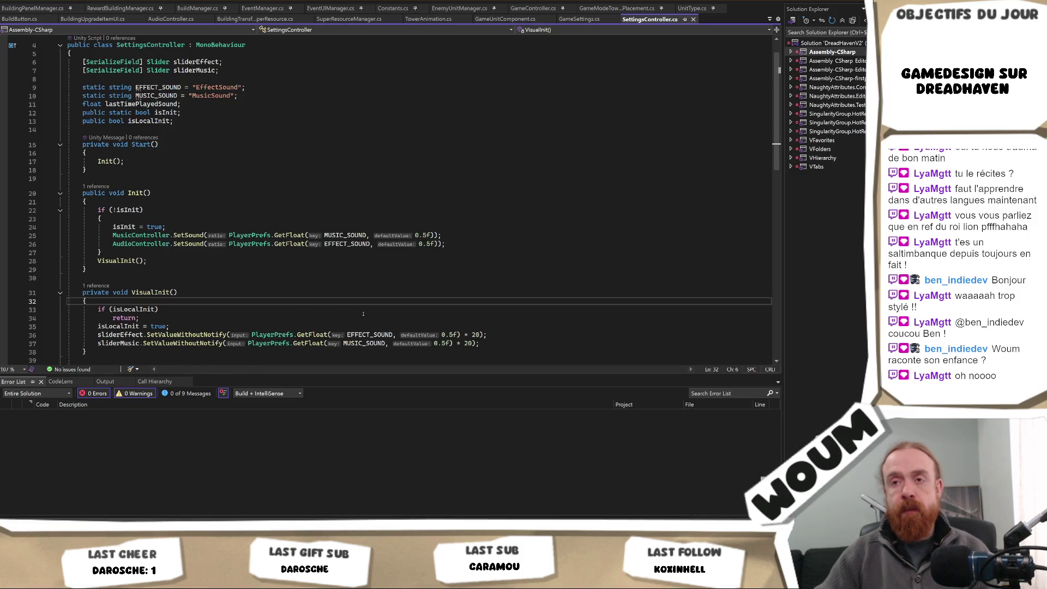
Step: Trace VisualInit's opening and closing braces and settle on its sliderMusic line
scroll(363, 314, down, 1)
click(332, 334)
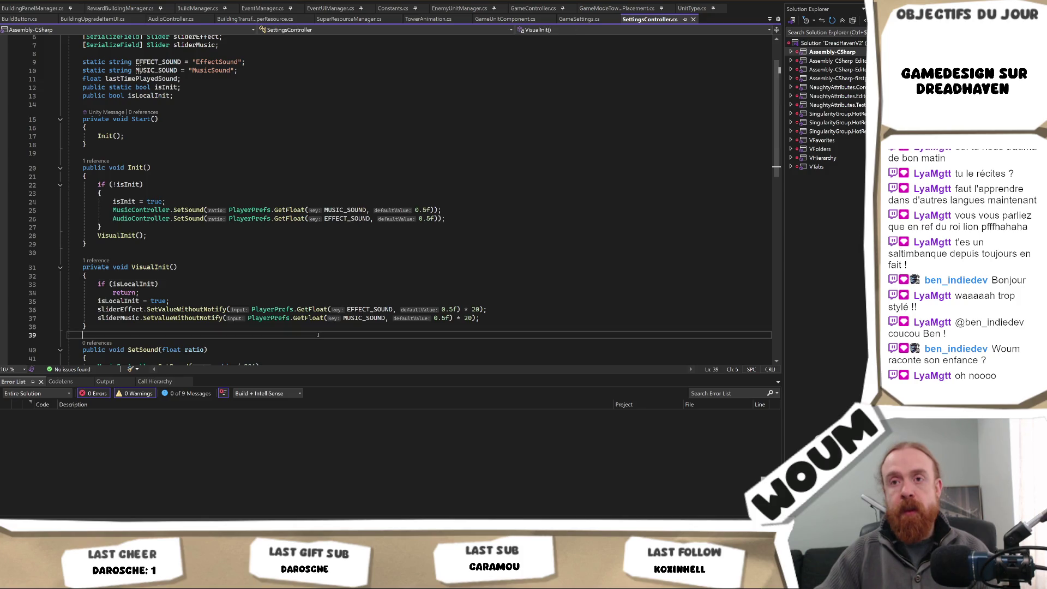
key(Up)
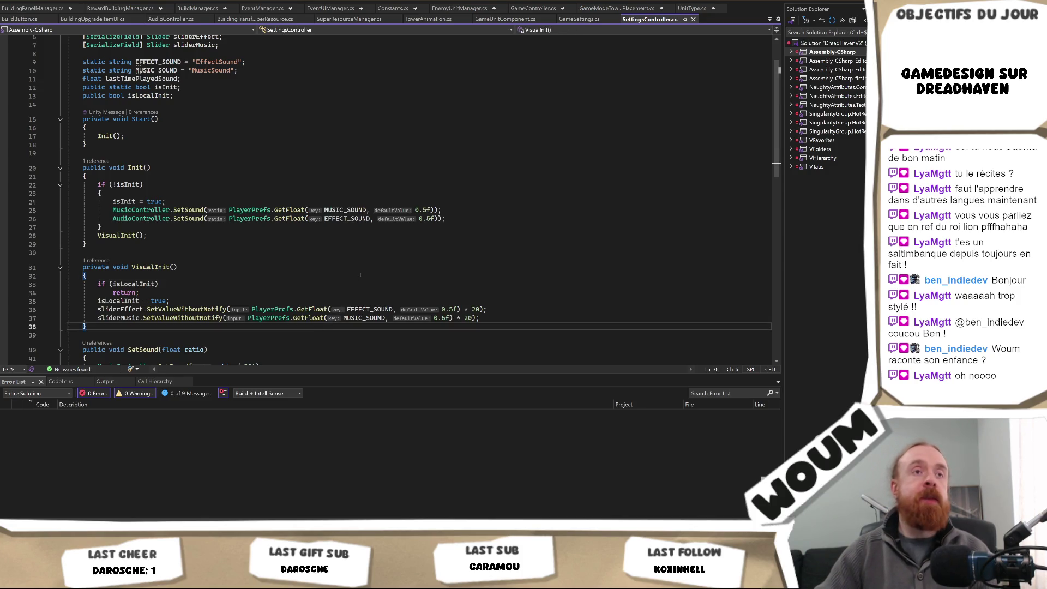
click(360, 276)
key(Left)
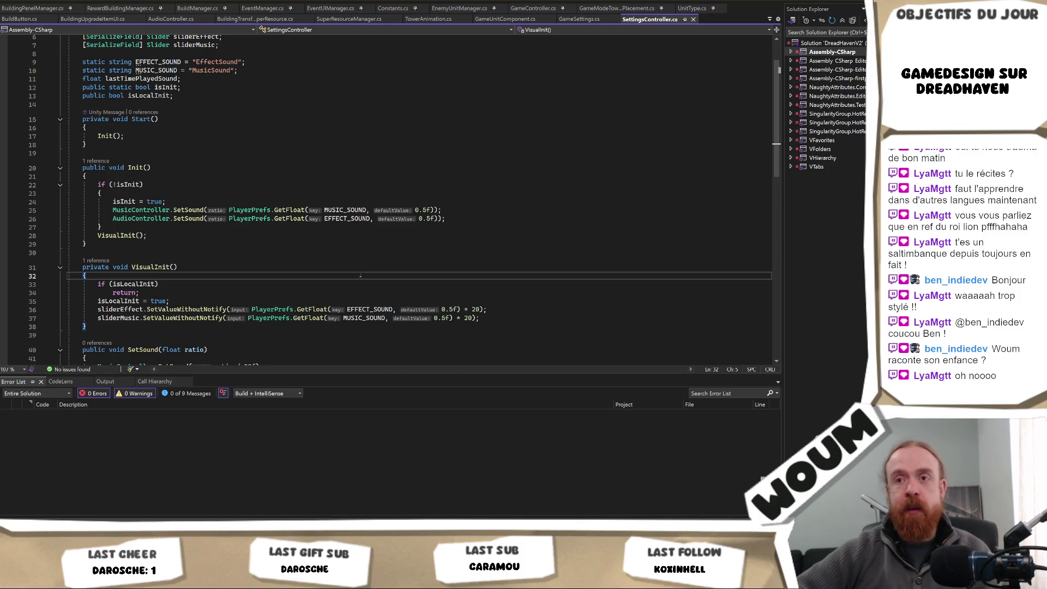
key(Down)
key(Down)
key(Down)
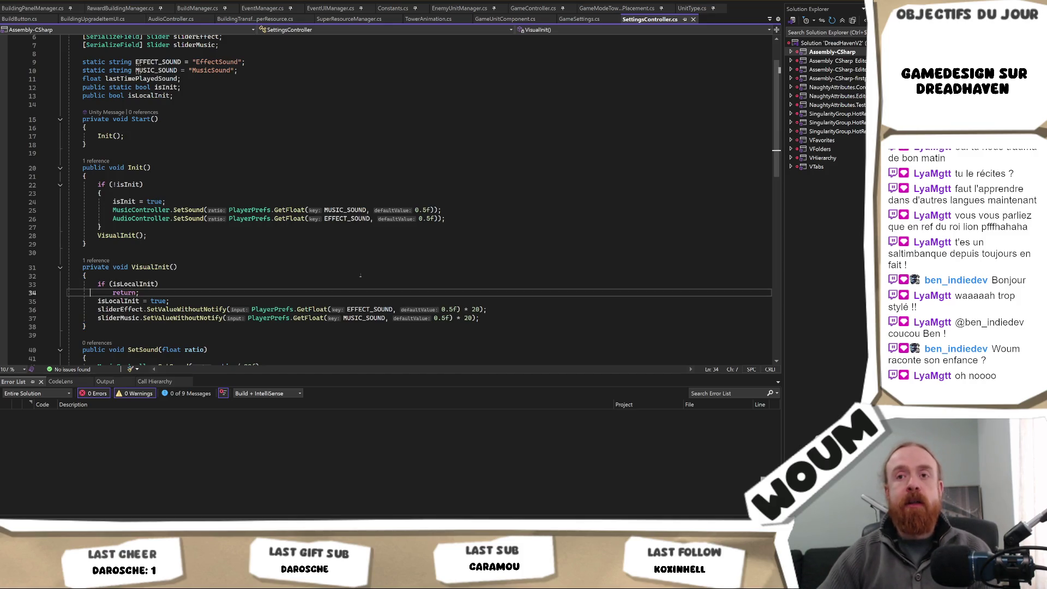
key(Down)
key(Up)
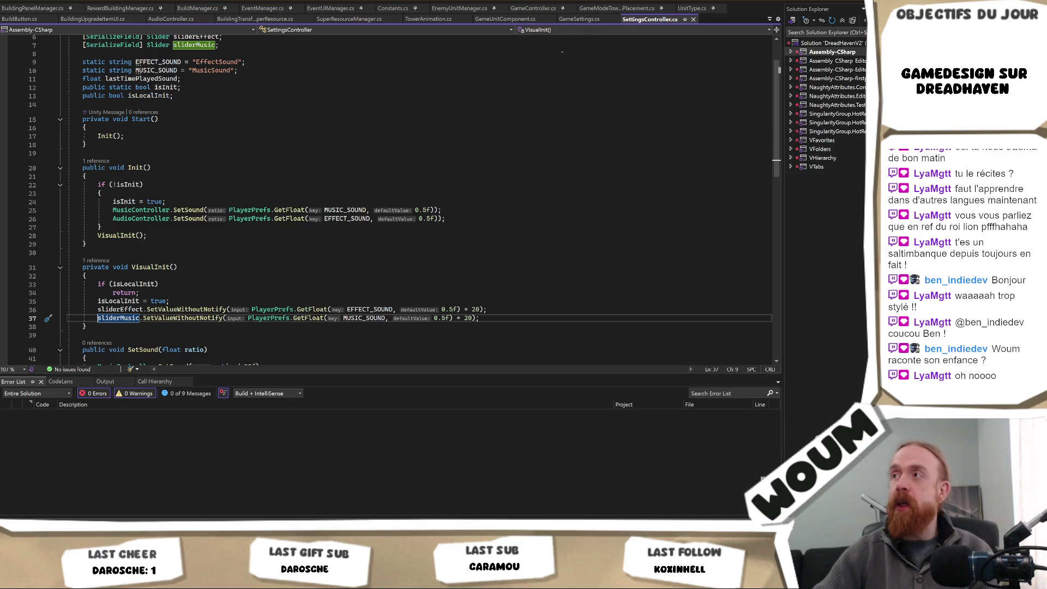
Step: Glance at the Unity editor and come back to the SettingsController code
key(alt+Tab)
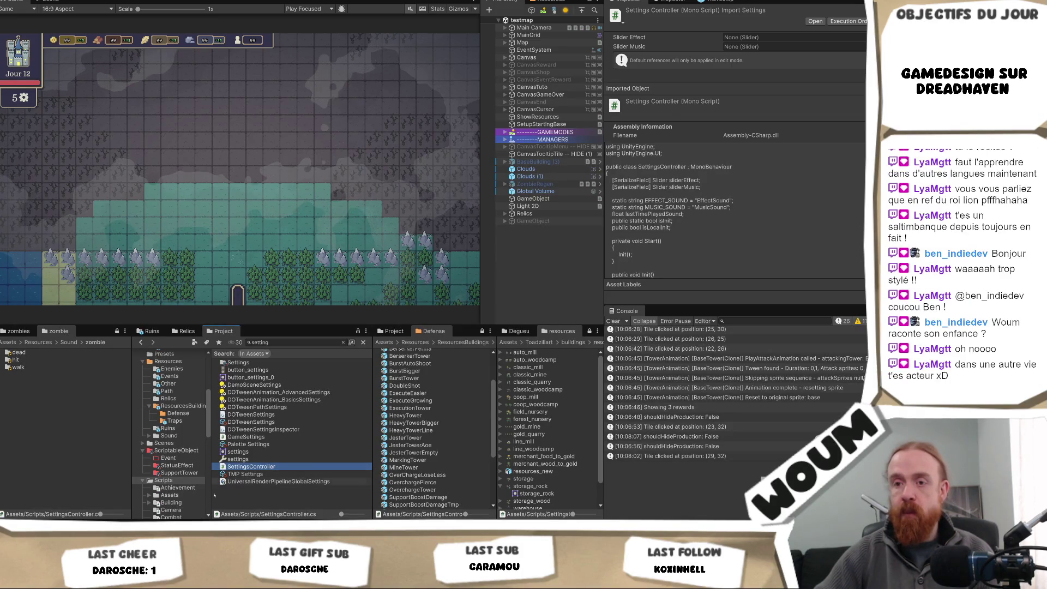
mouse_move(74, 532)
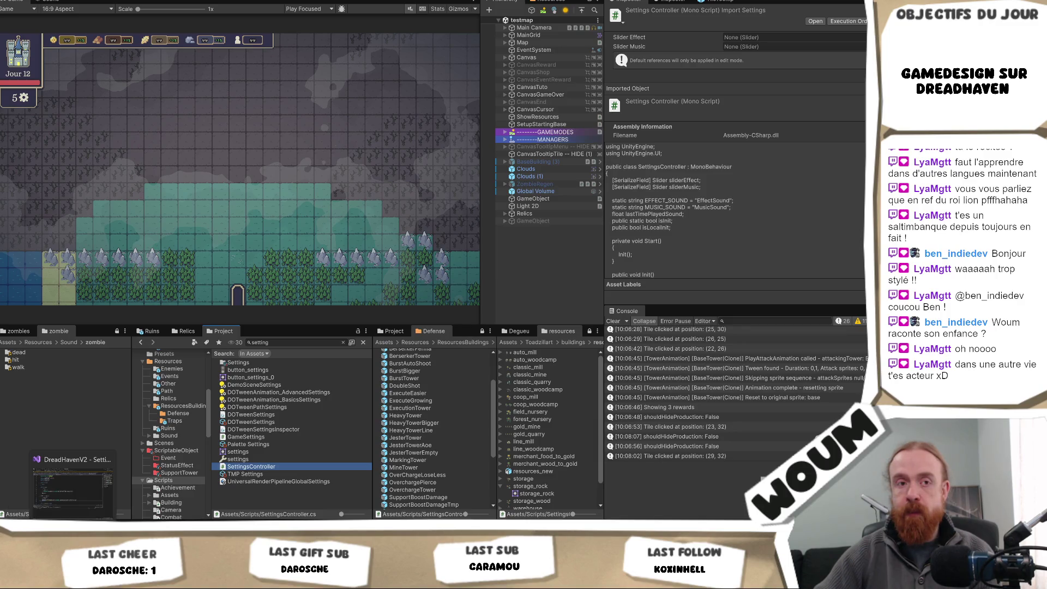
click(82, 516)
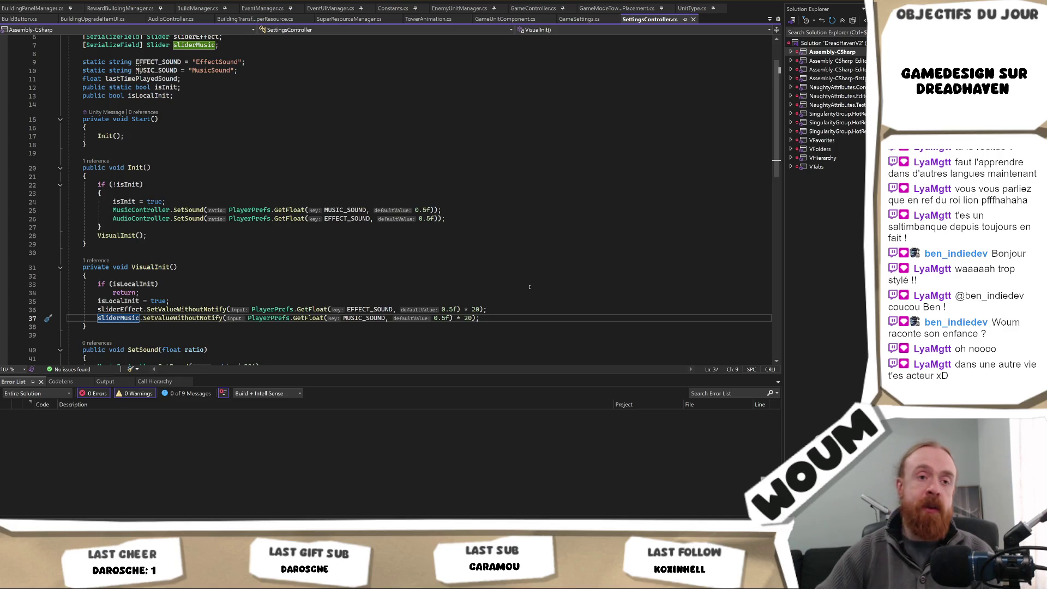
Step: Make VisualInit call SetValueWithoutNotify on sliderEffect and sliderMusic using saved PlayerPrefs volumes times 20
scroll(529, 287, up, 2)
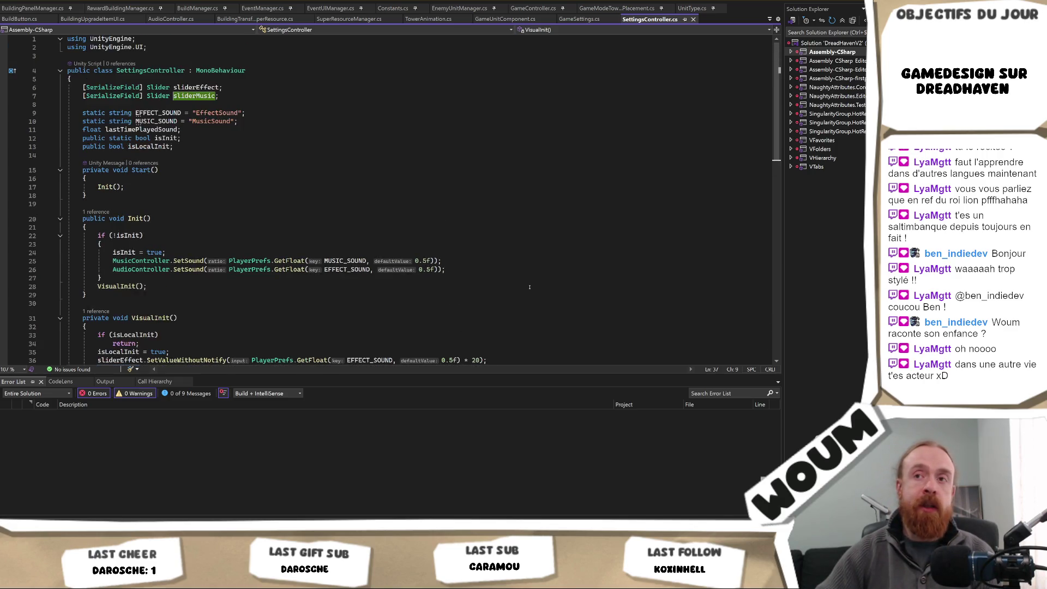
scroll(529, 287, down, 2)
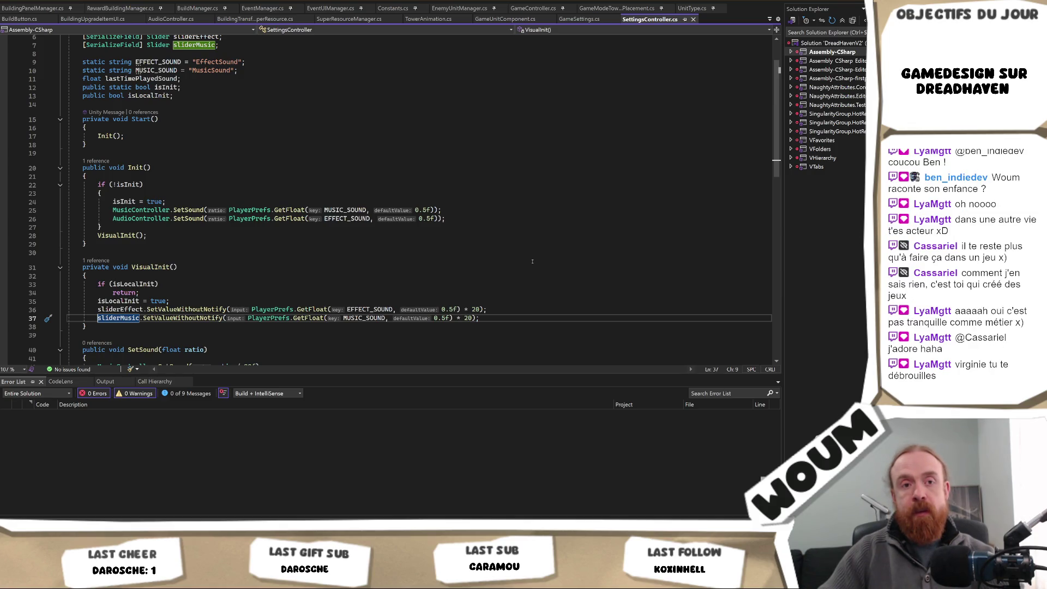
scroll(354, 259, up, 2)
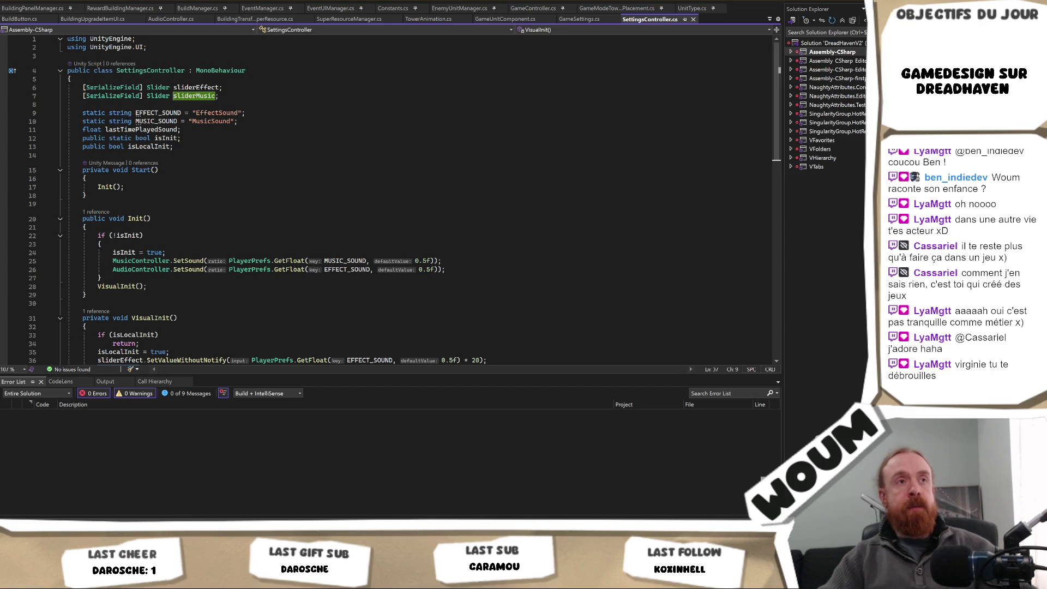
Step: Put the cursor at the start of Init() on line 21, then bring Unity forward
click(86, 227)
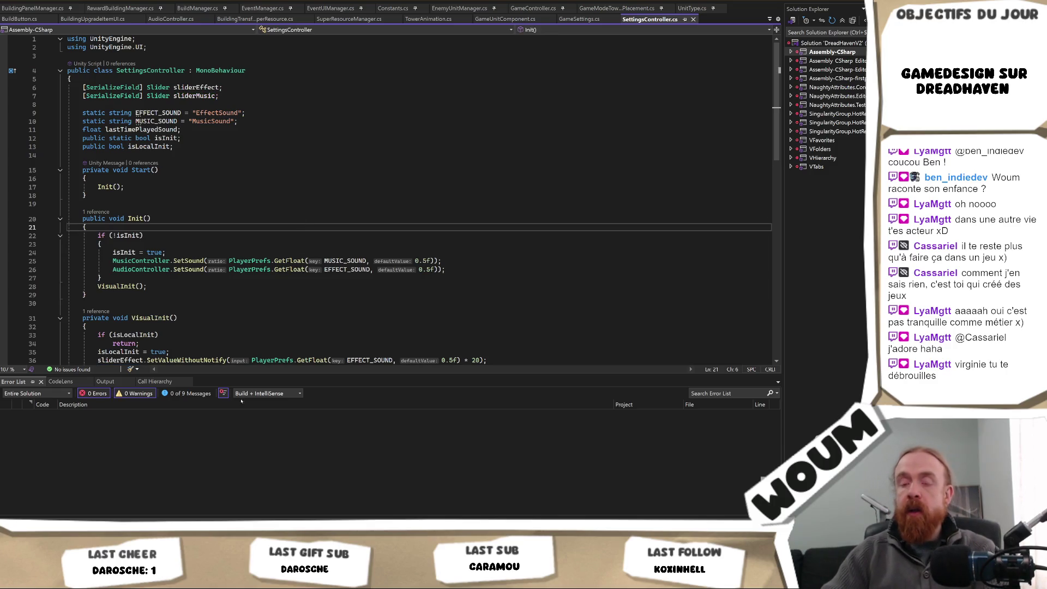
key(alt+Tab)
key(alt+Tab)
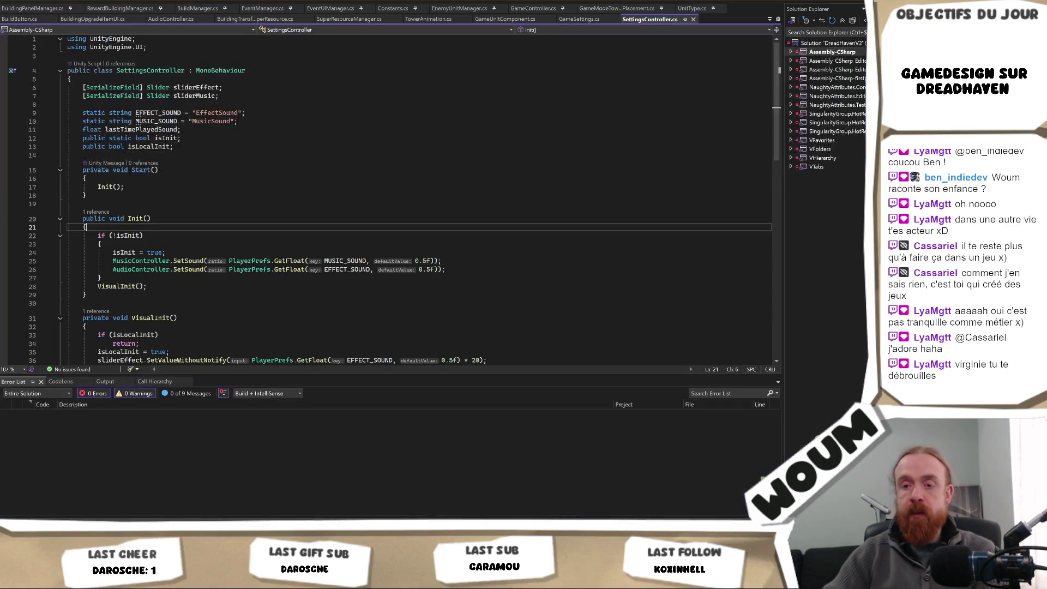
key(alt+Tab)
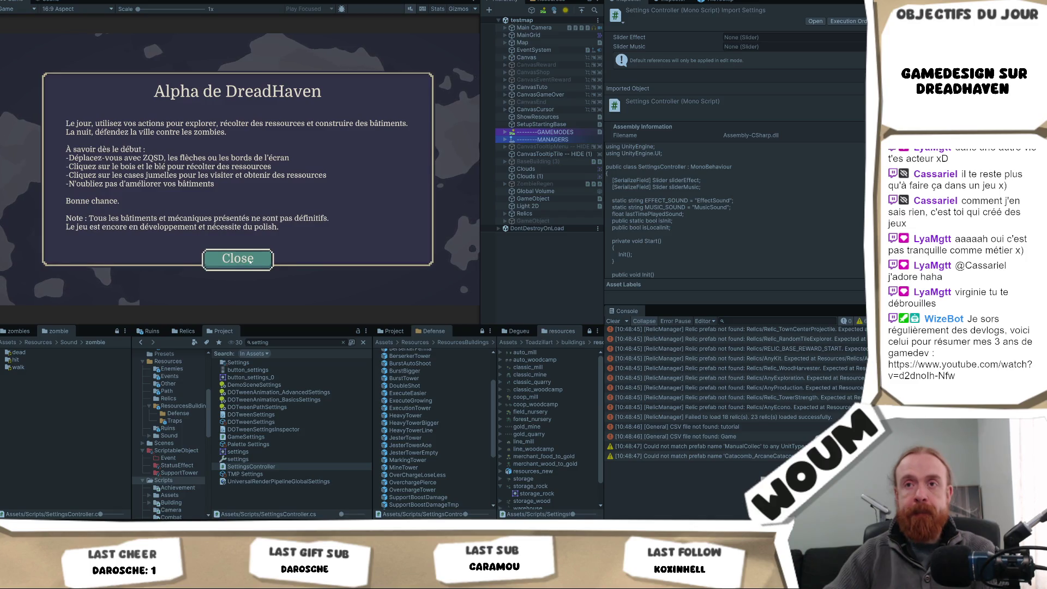
Step: Dismiss the alpha intro message, place the town centre, then pan the map and select a tile
click(250, 260)
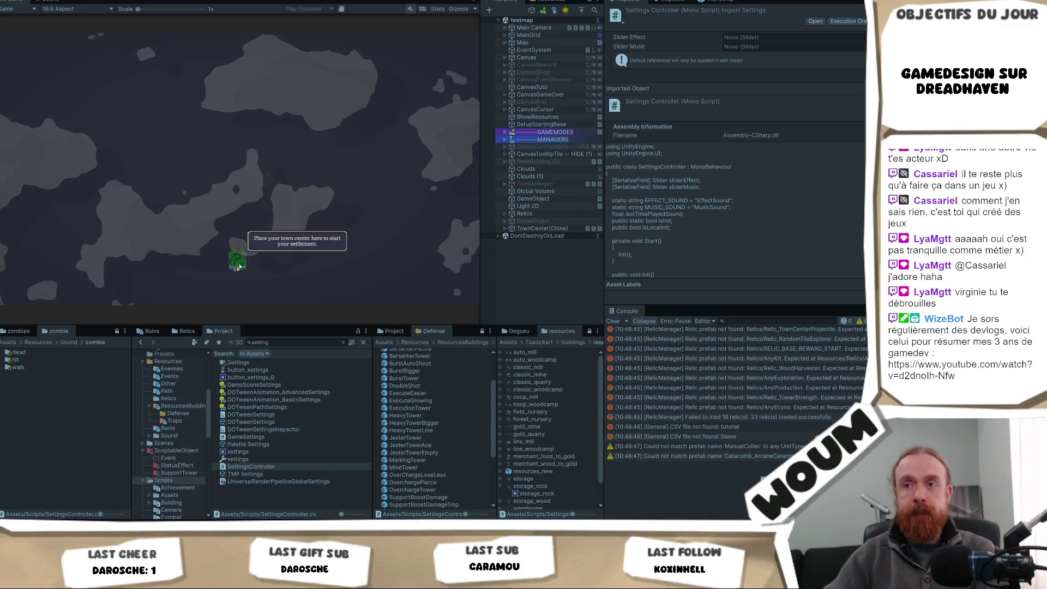
click(238, 259)
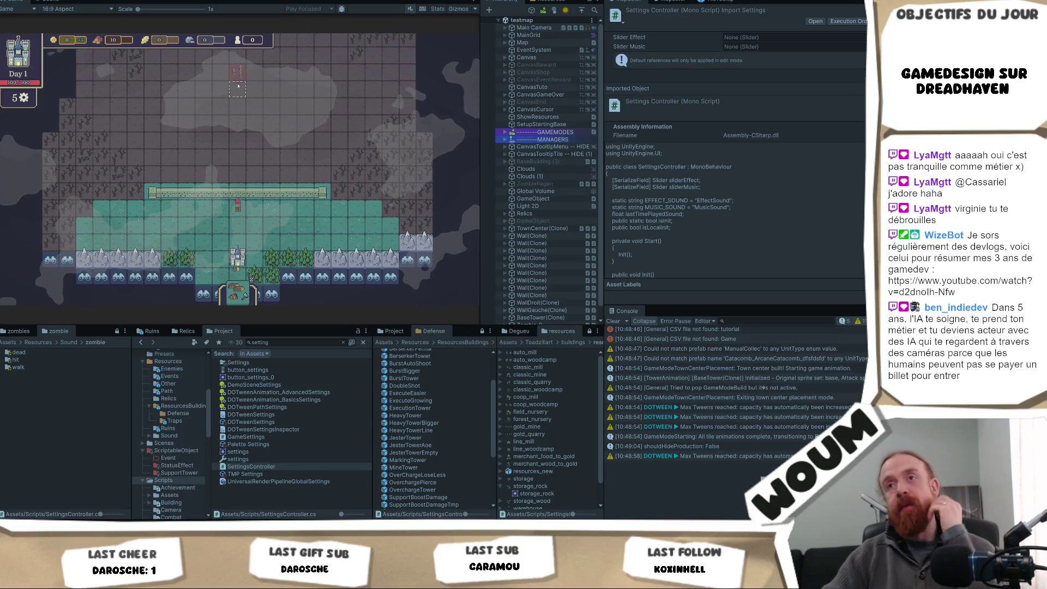
mouse_move(239, 67)
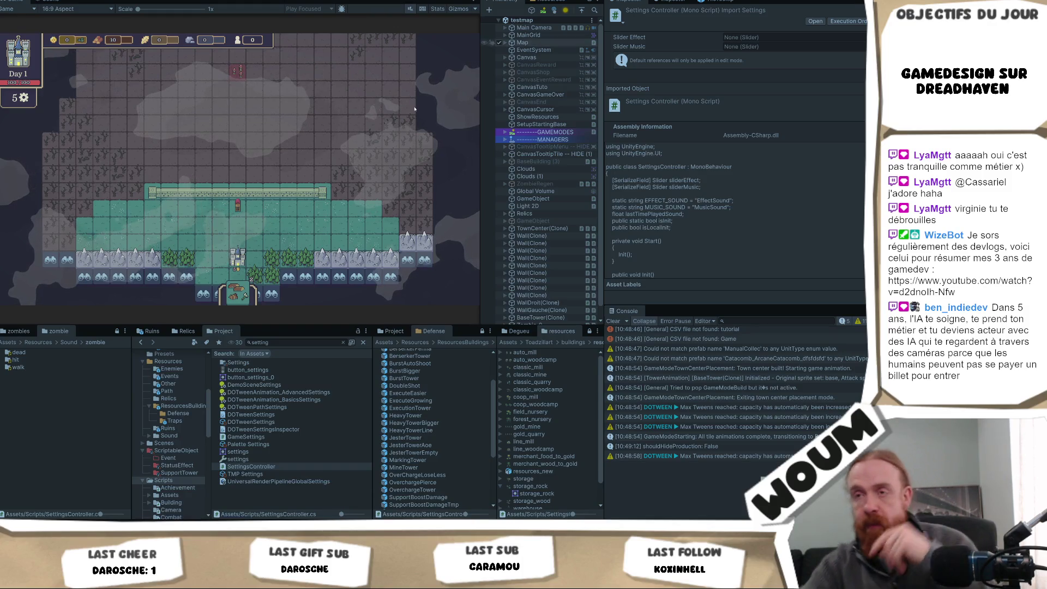
drag(233, 161, 224, 202)
key(d)
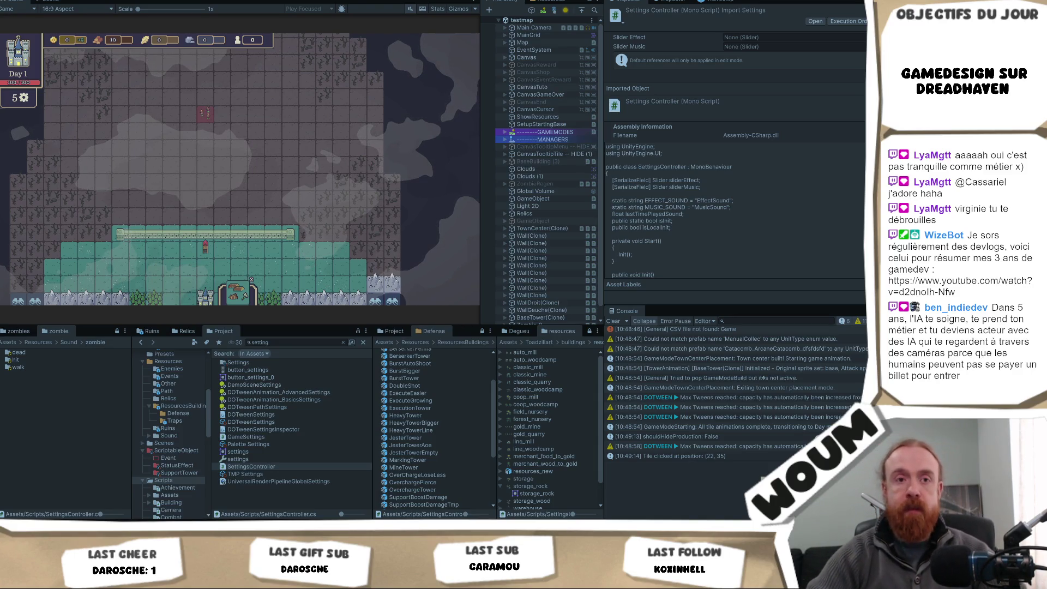
click(271, 245)
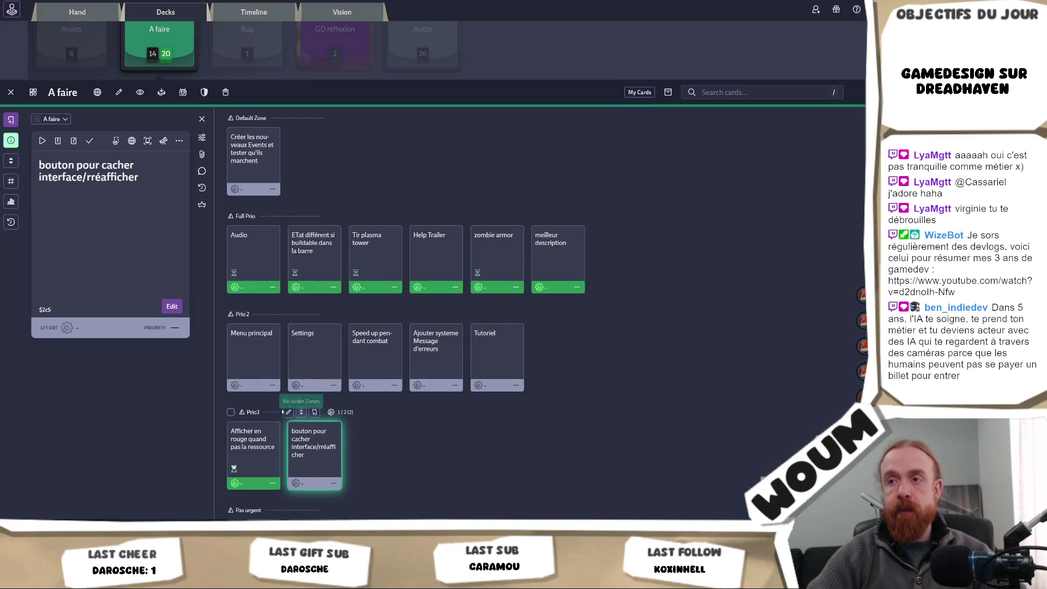
Step: Review the Speed up pendant combat, Ajouter systeme Message d'erreurs and Tutoriel cards, then return to Unity
click(393, 368)
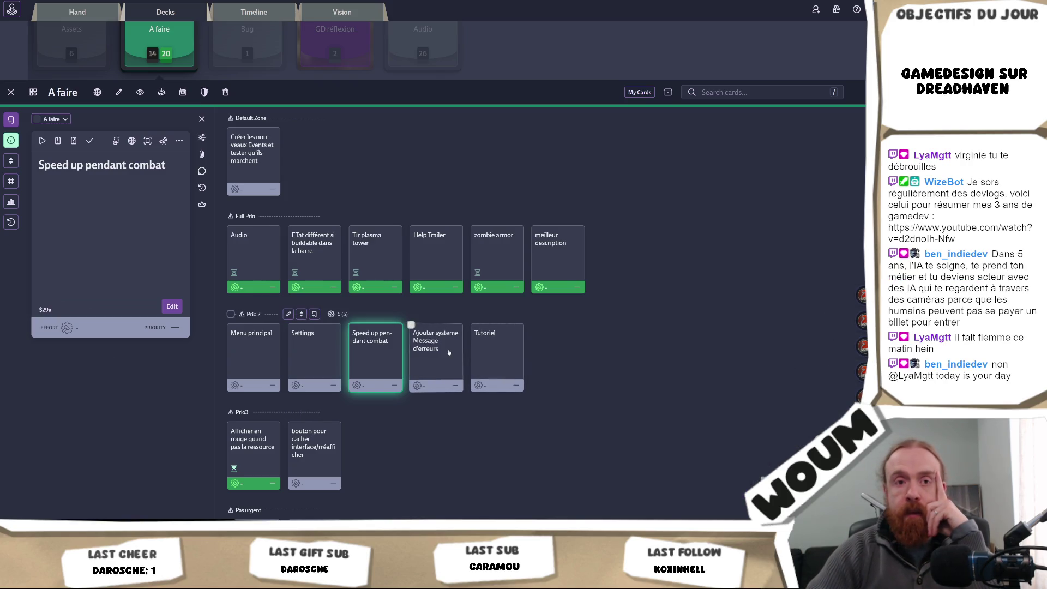
click(448, 353)
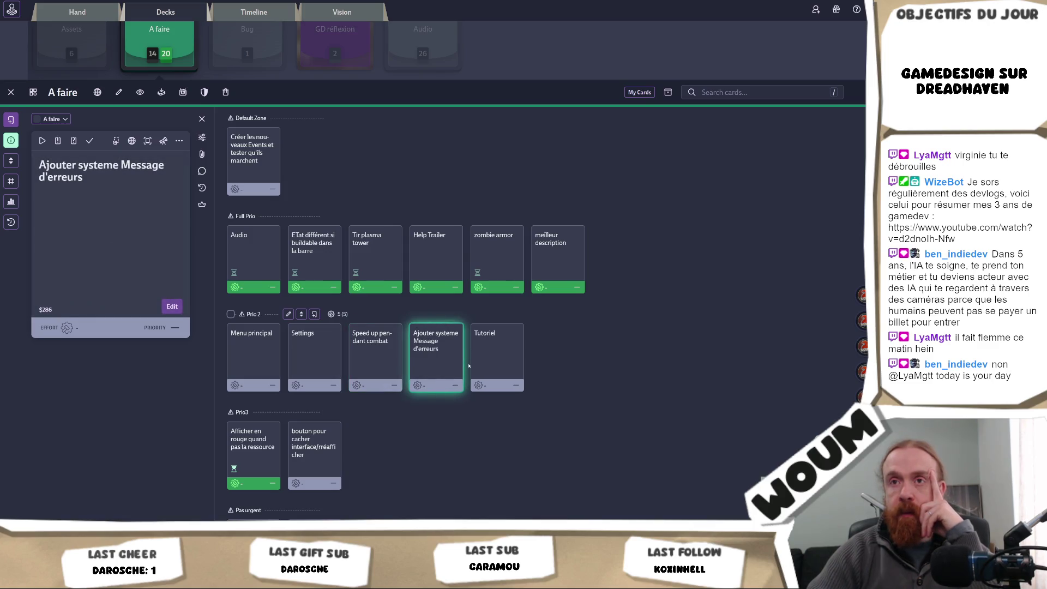
click(500, 361)
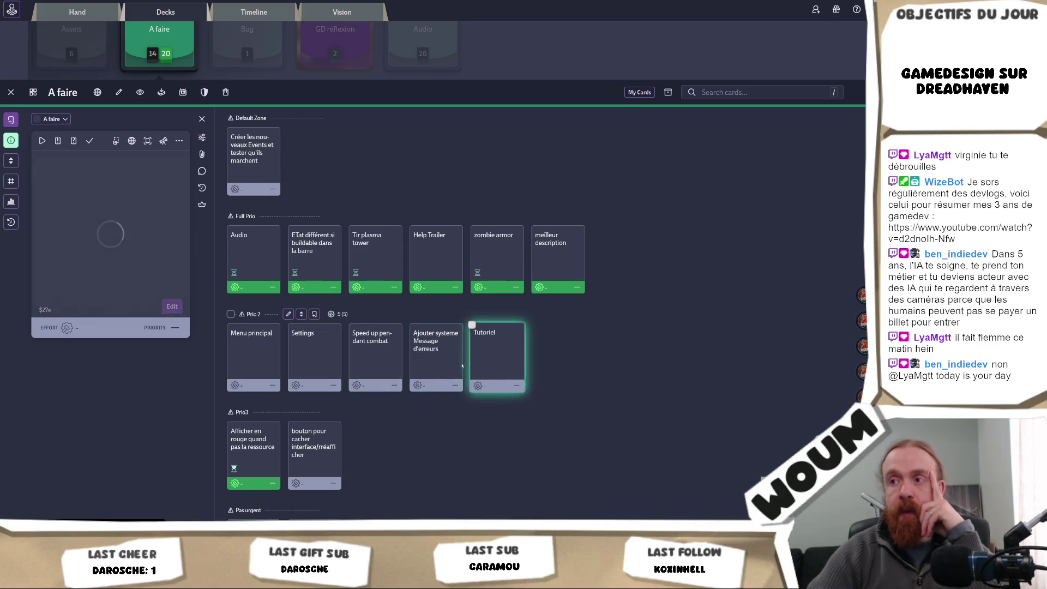
click(434, 372)
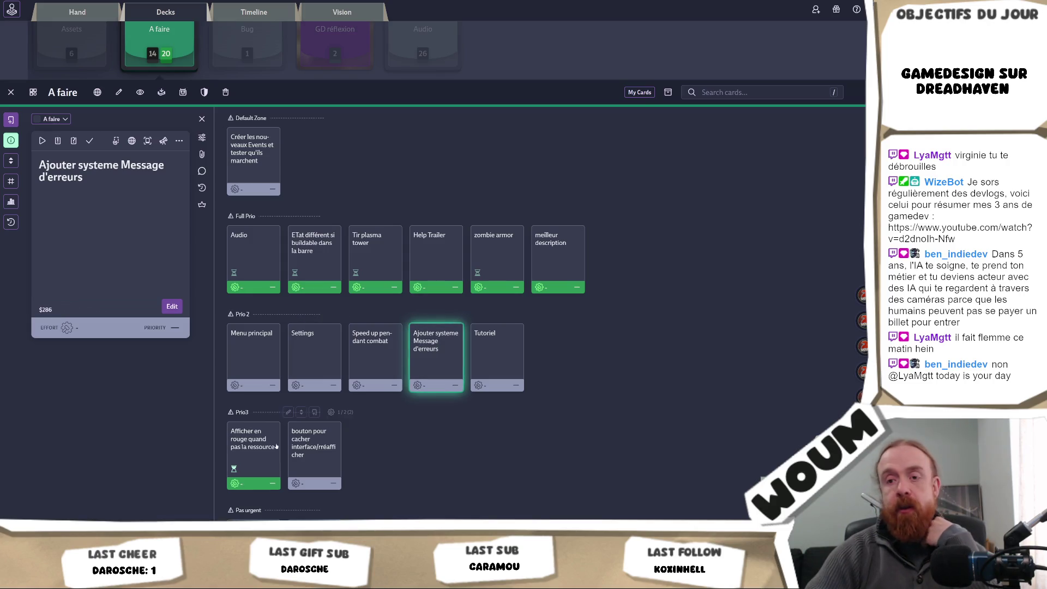
key(alt+Tab)
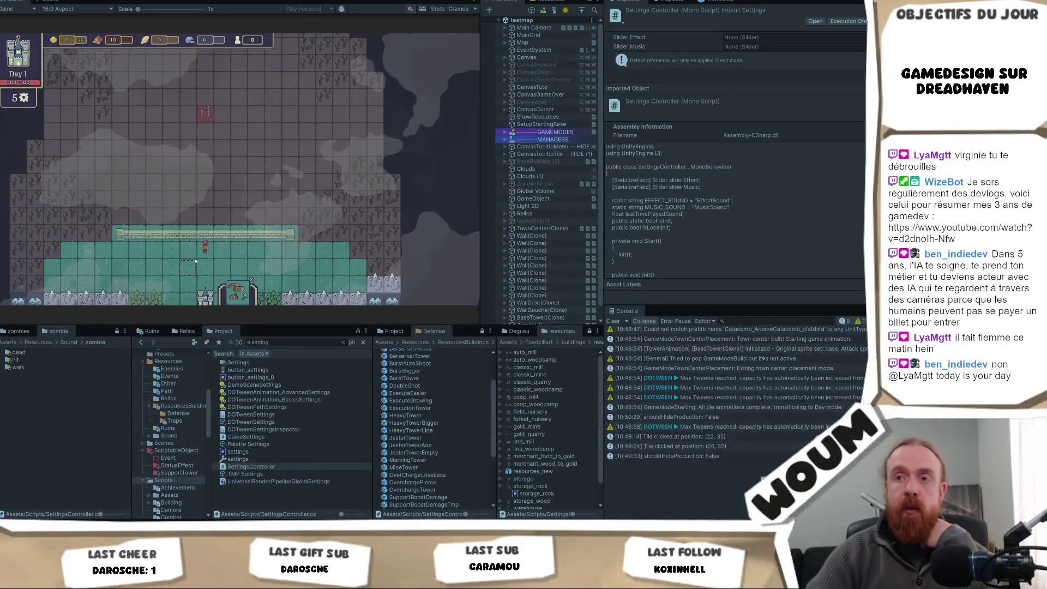
Step: Repeatedly try upgrading the Base Tower, hitting Not enough resources, then deselect and reselect it
click(212, 249)
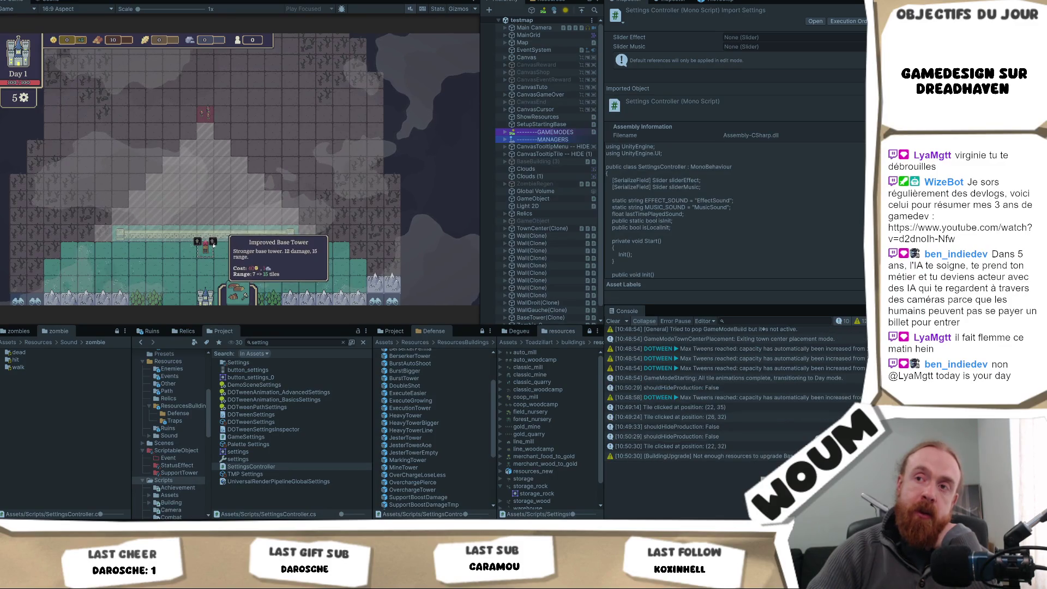
click(213, 247)
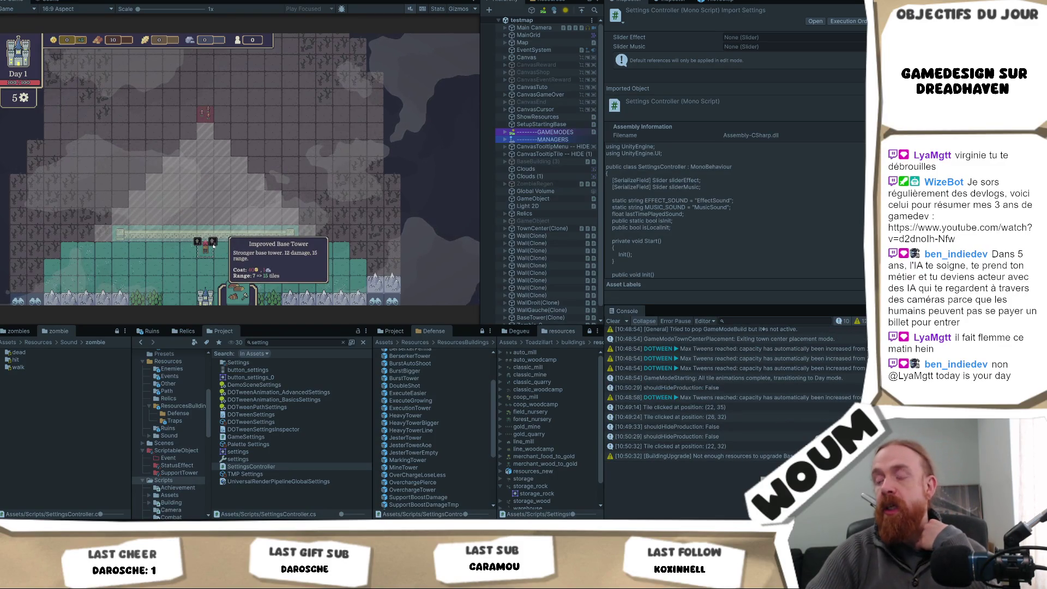
click(213, 247)
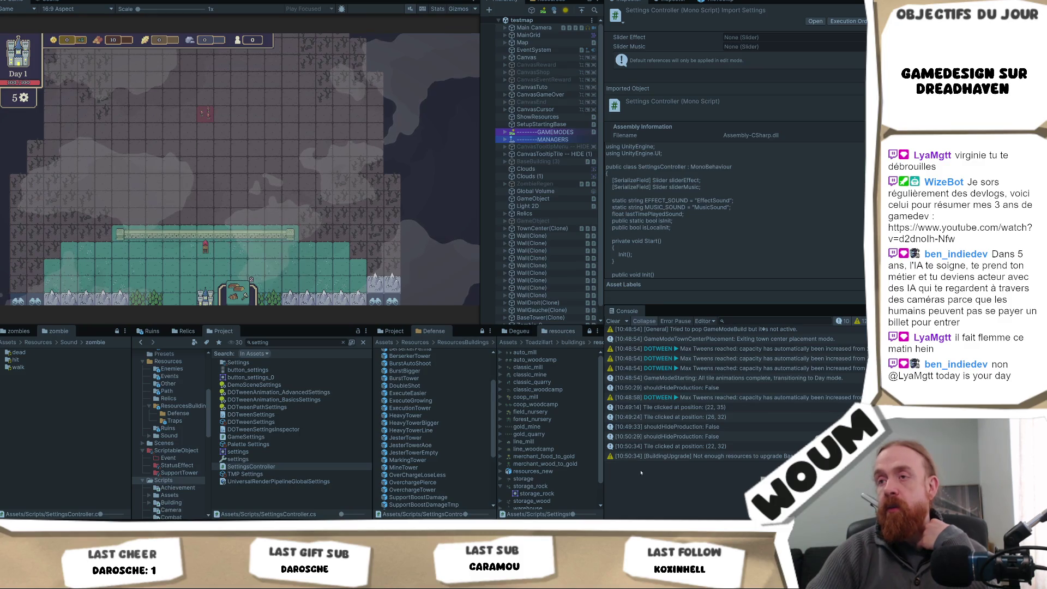
click(213, 245)
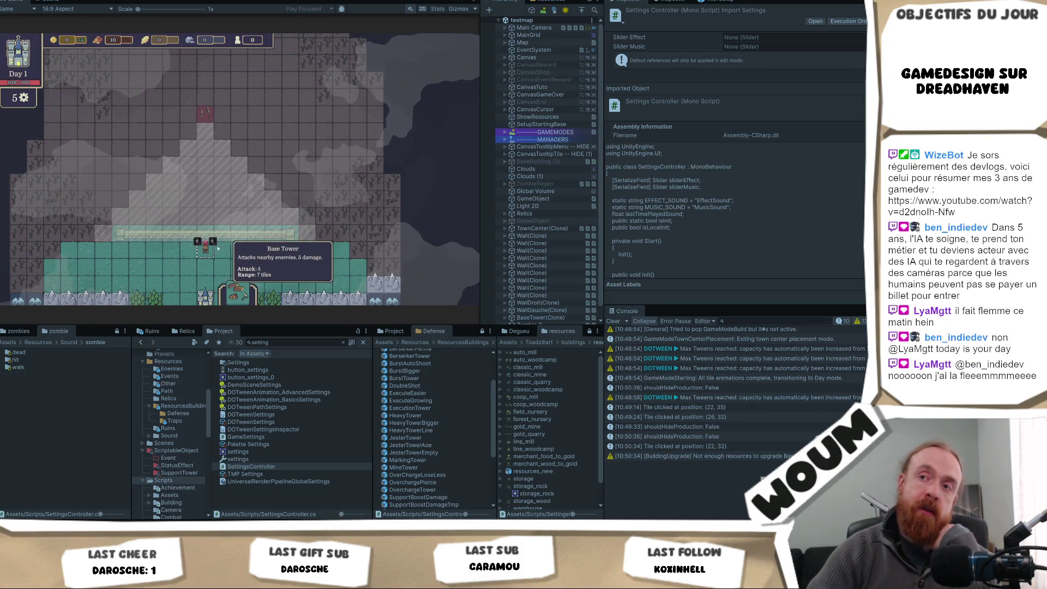
click(214, 243)
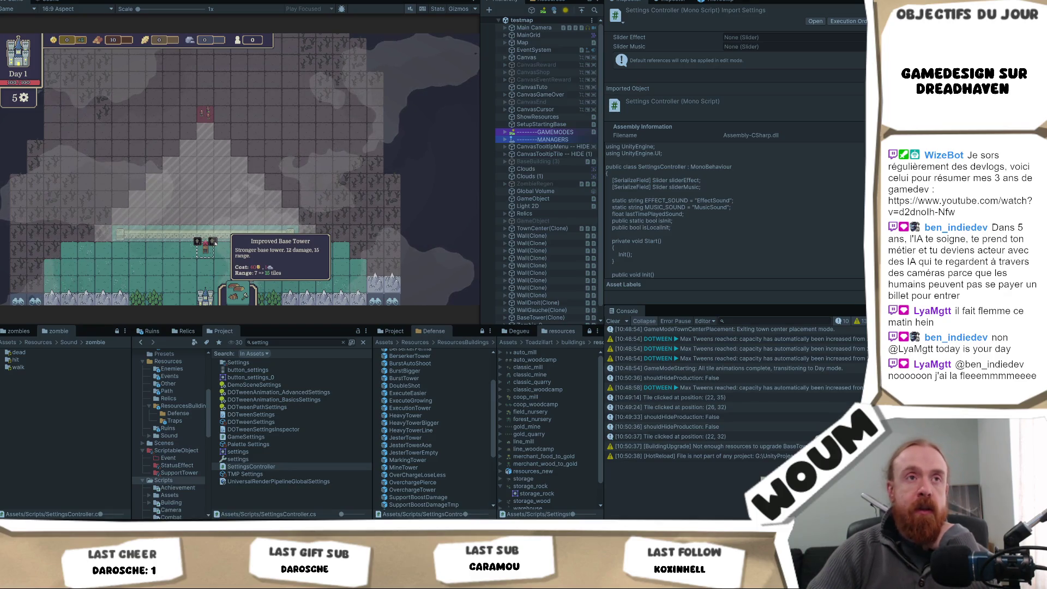
click(468, 263)
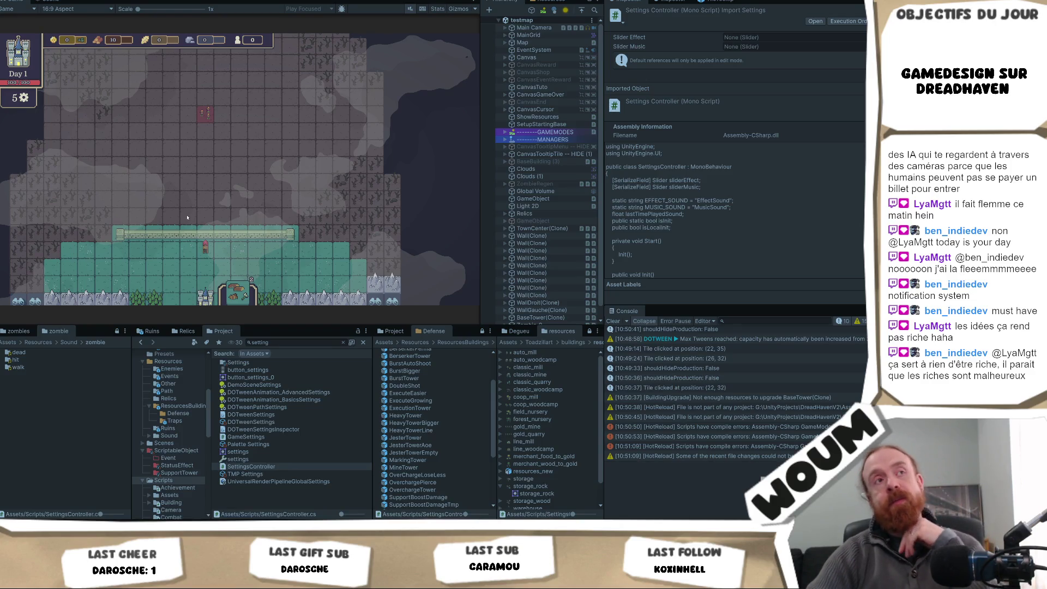
click(205, 246)
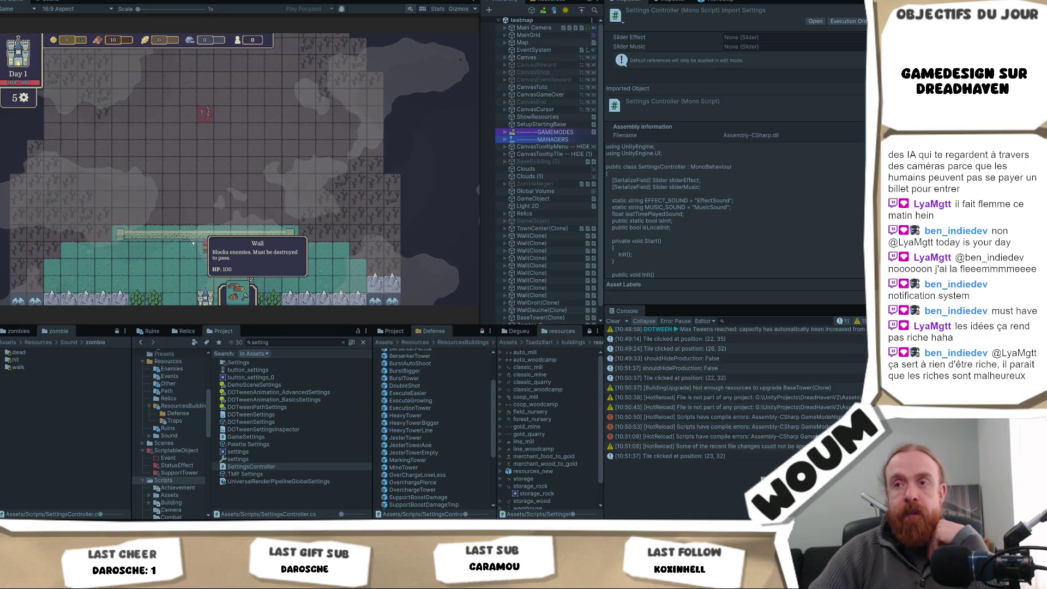